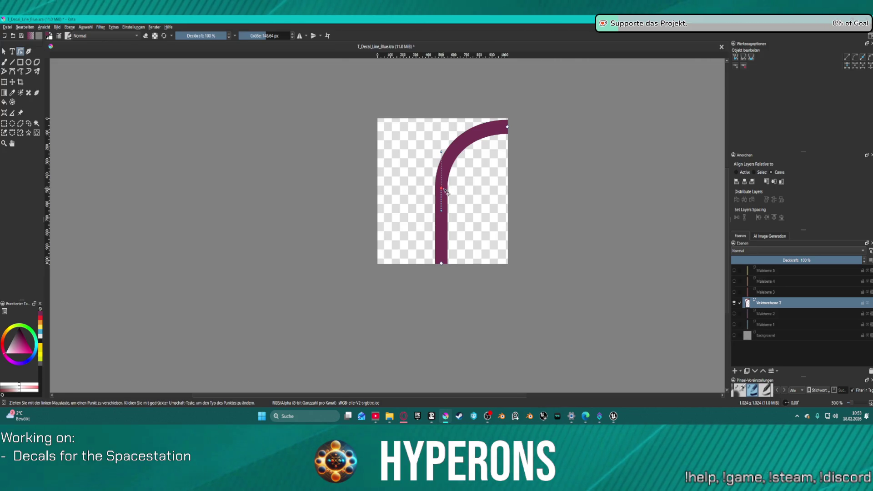
Make the curve node Symmetric and switch the top endpoint to Smooth, then Corner.
right_click(443, 190)
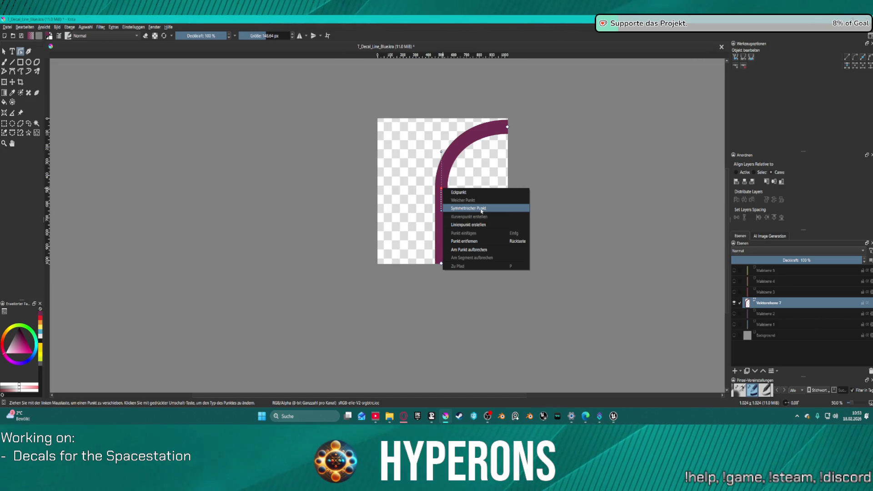
click(478, 208)
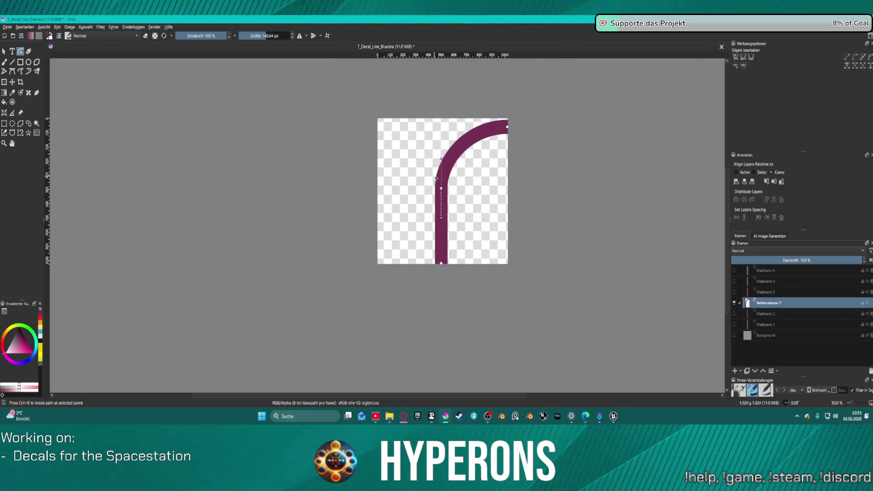
scroll(435, 177, up, 4)
scroll(436, 178, down, 2)
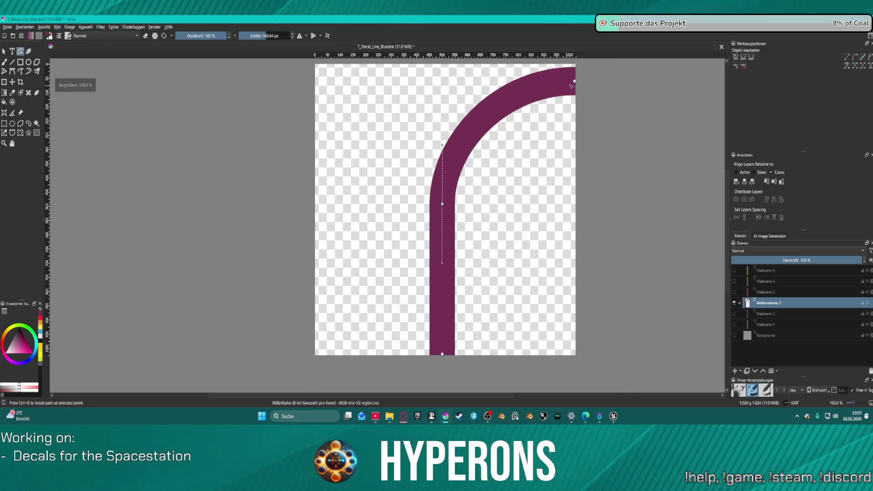
right_click(574, 81)
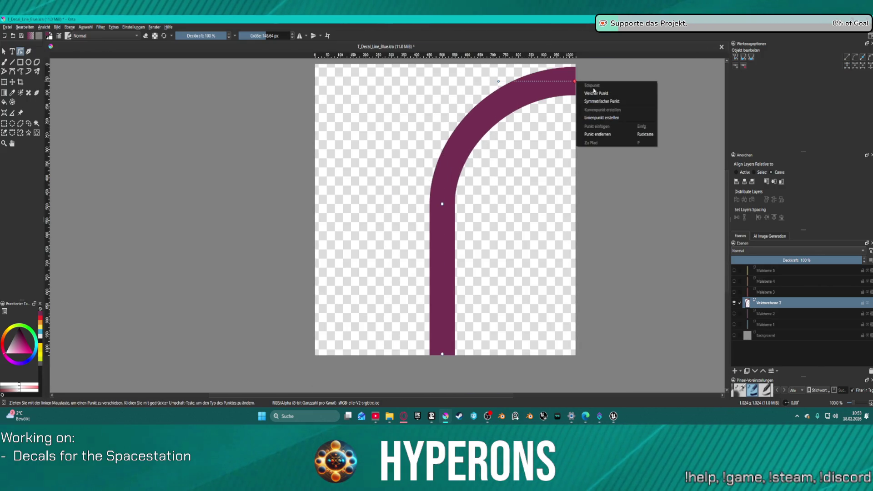
click(596, 93)
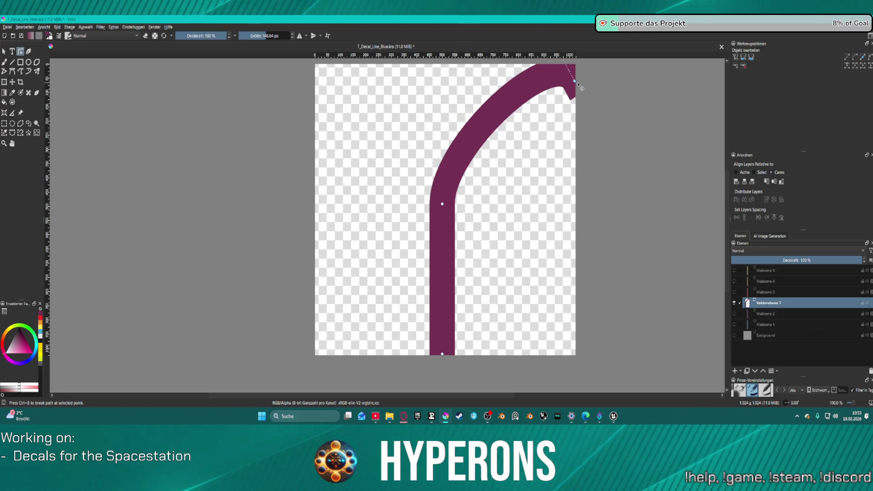
right_click(575, 81)
click(605, 101)
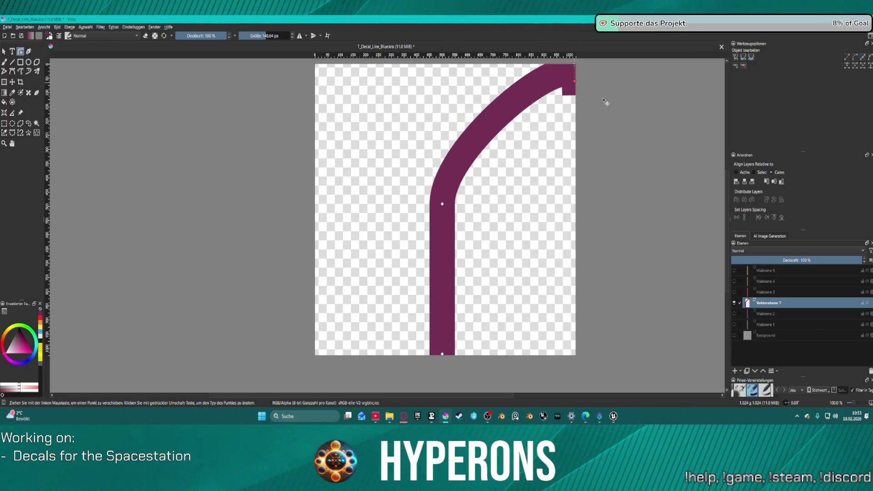
Drag the top handle left and flatten the bend toward the canvas's top-right edge.
scroll(575, 66, down, 3)
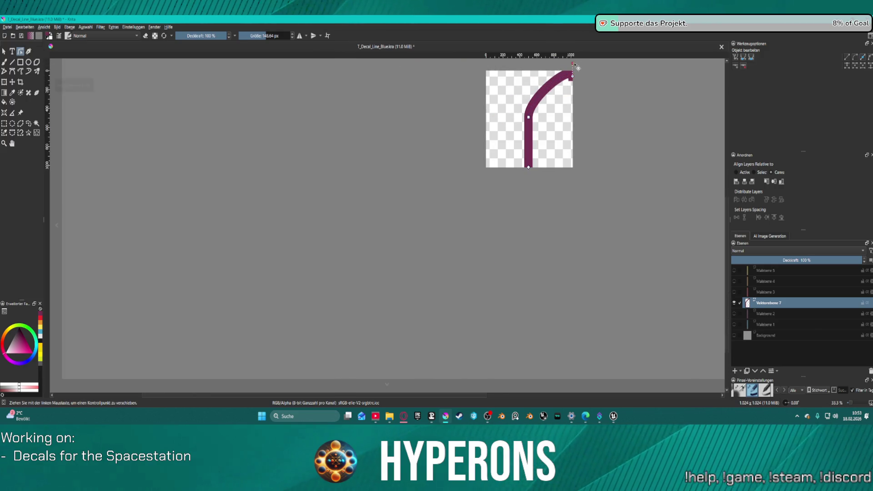
mouse_move(574, 68)
mouse_down()
mouse_move(557, 82)
mouse_move(531, 81)
mouse_move(544, 84)
mouse_up()
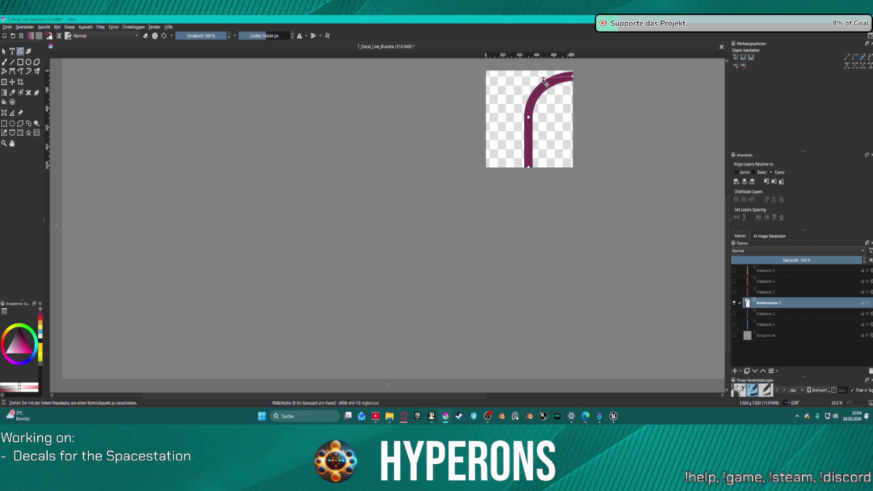
scroll(543, 85, up, 3)
scroll(654, 158, up, 2)
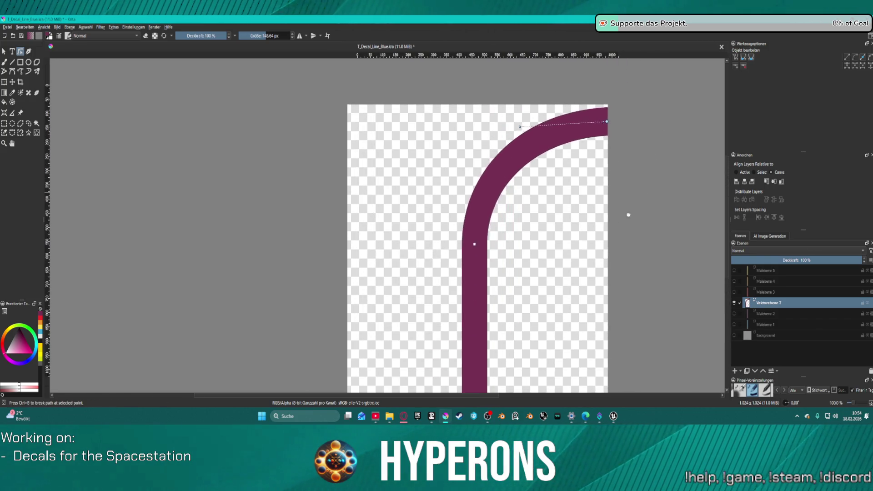
mouse_move(519, 121)
mouse_down()
mouse_move(591, 122)
mouse_move(556, 125)
mouse_up()
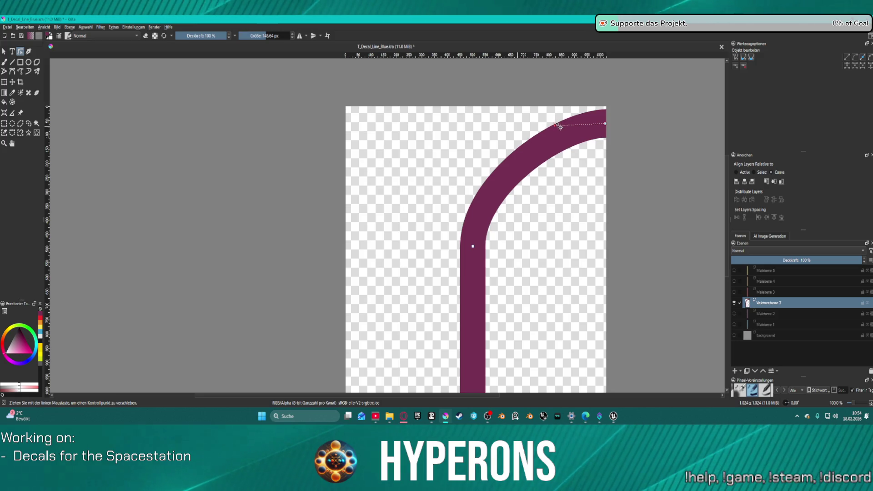
Make the right endpoint a smooth point (Weicher Punkt) and drag its handles to refine the top bend.
right_click(604, 124)
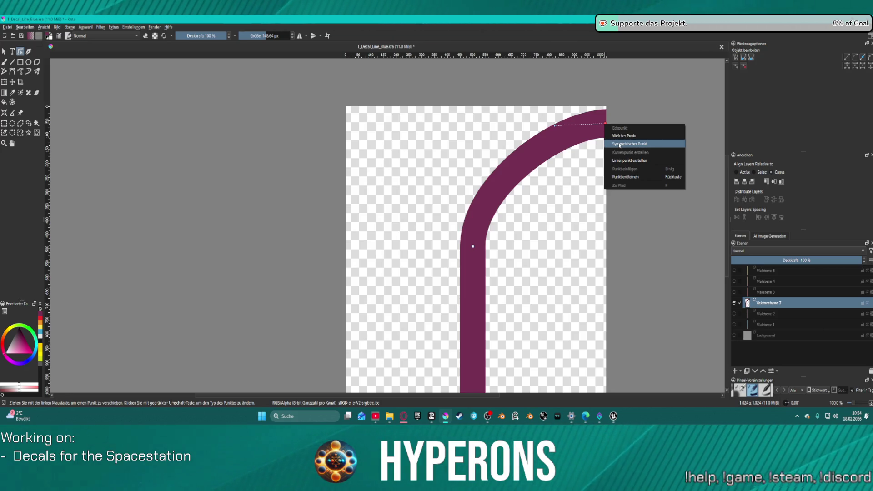
click(624, 136)
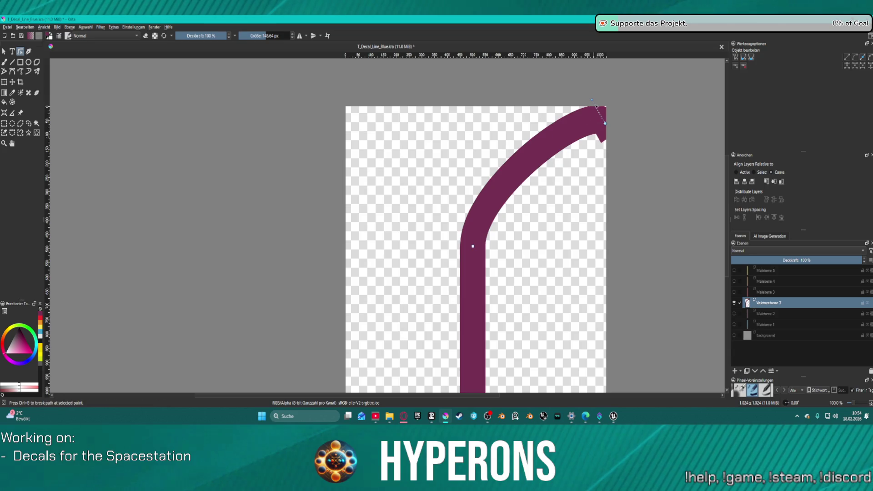
drag(589, 117, 535, 124)
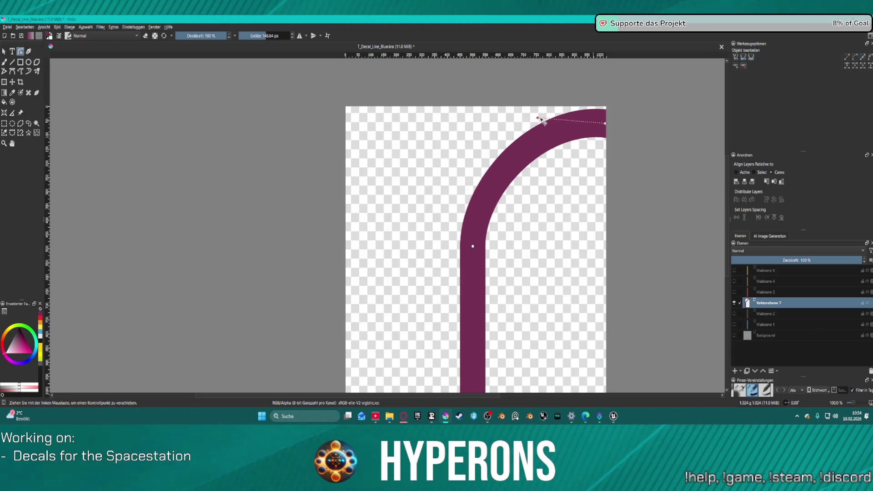
drag(549, 127, 546, 122)
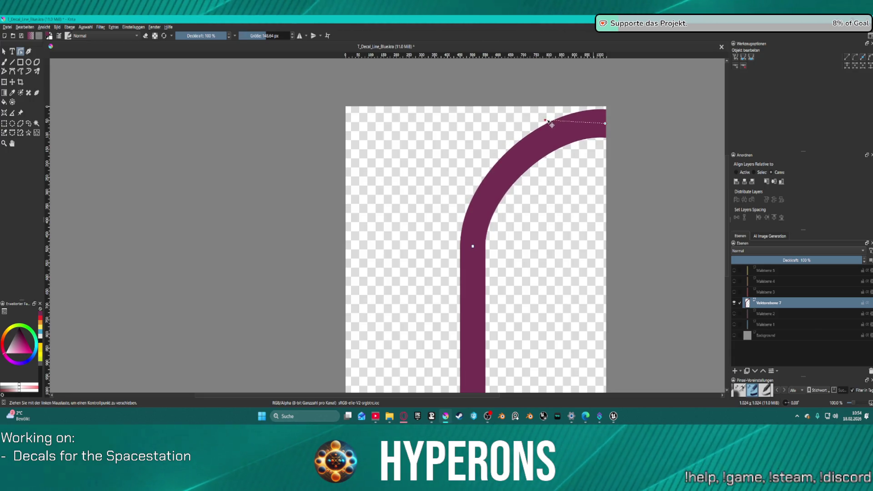
drag(532, 129, 541, 130)
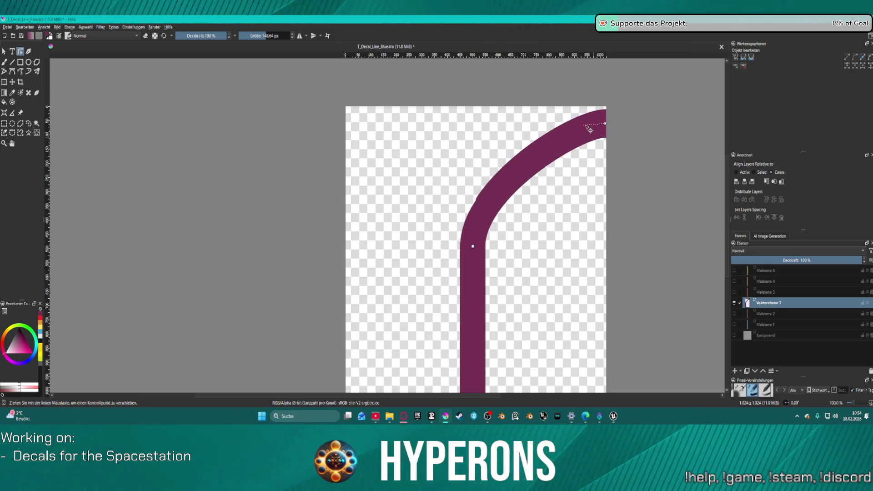
mouse_move(401, 132)
mouse_down()
mouse_move(376, 132)
mouse_move(511, 228)
mouse_move(535, 318)
mouse_move(608, 286)
mouse_move(602, 118)
mouse_move(539, 140)
mouse_move(473, 131)
mouse_move(502, 136)
mouse_up()
scroll(503, 136, down, 4)
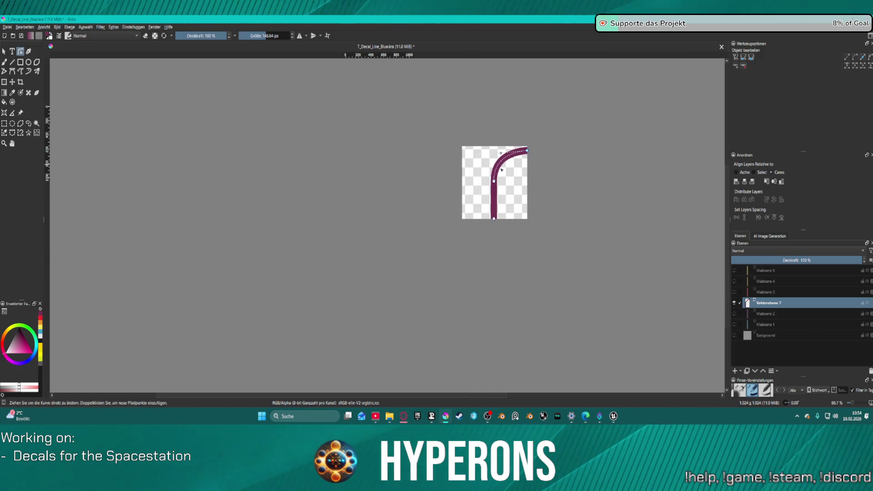
scroll(511, 187, up, 2)
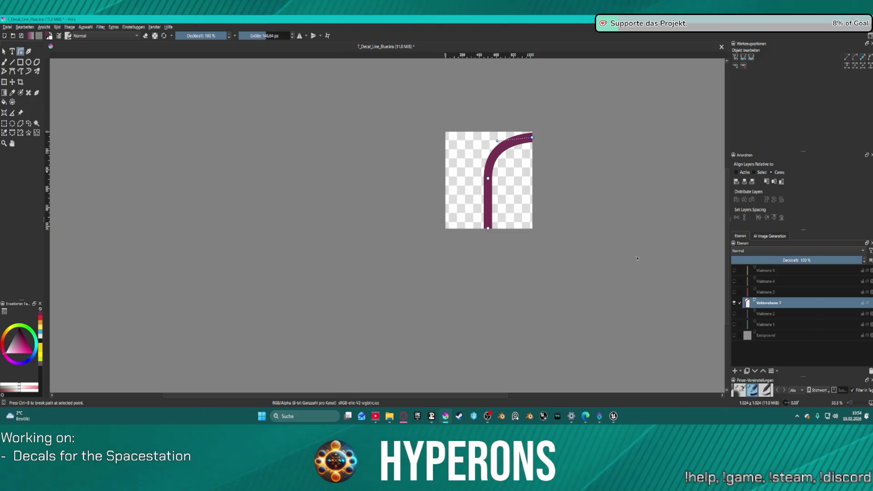
mouse_move(497, 140)
mouse_down()
mouse_move(523, 142)
mouse_move(519, 154)
mouse_move(530, 132)
mouse_up()
Undo the bend back to a straight vertical line and insert a node (Punkt einfügen) at its midpoint.
key(ctrl+z)
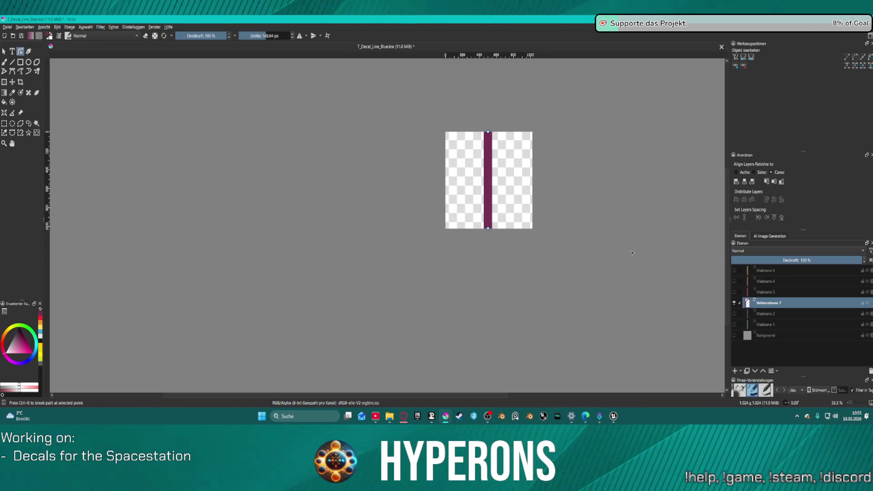
scroll(564, 219, up, 1)
scroll(563, 209, down, 1)
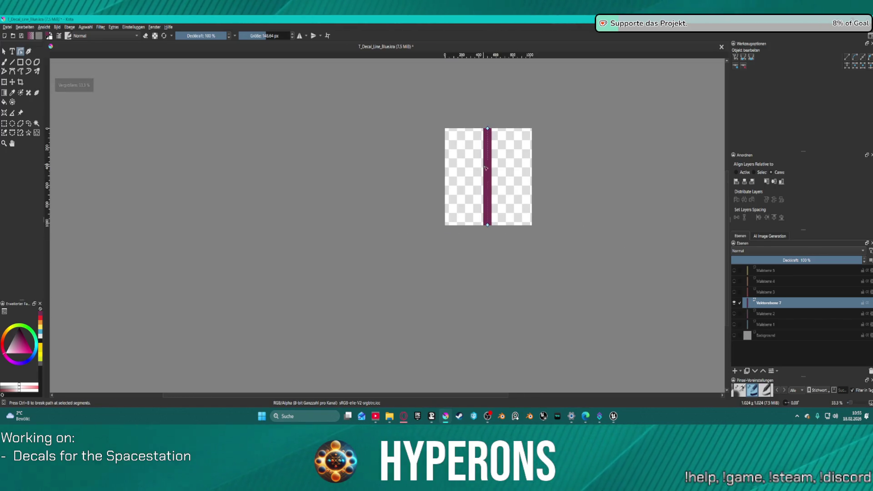
right_click(487, 172)
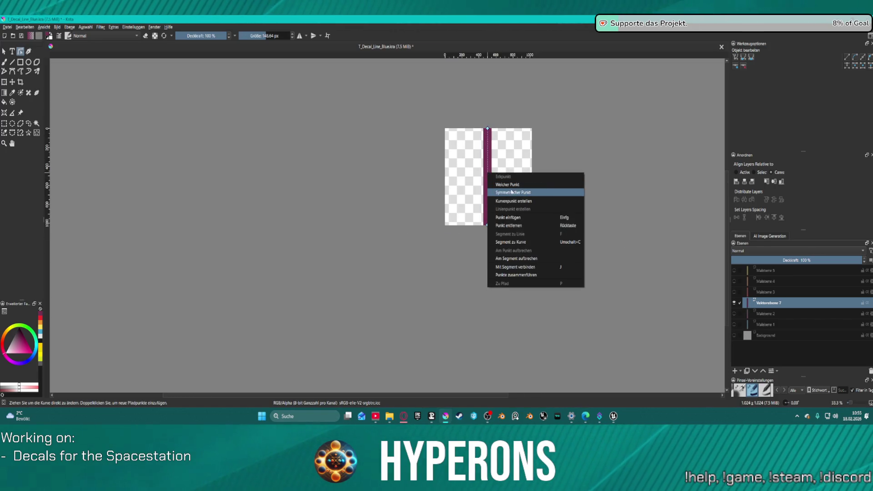
click(523, 217)
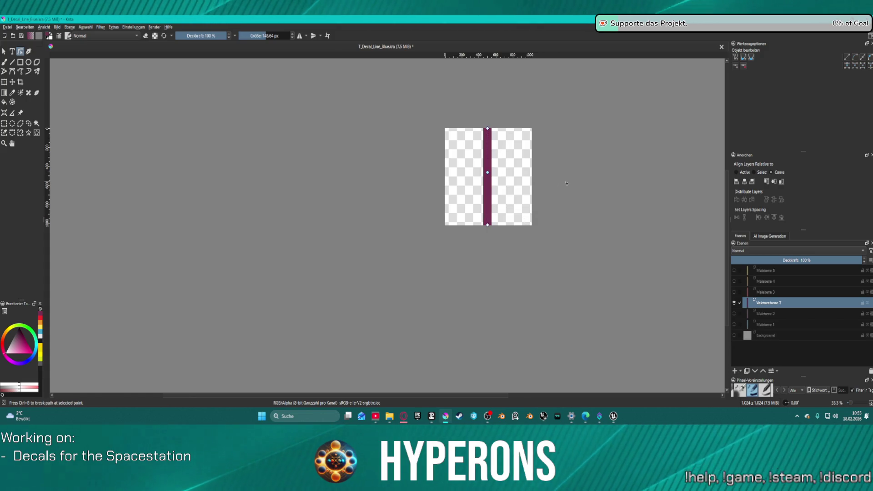
key(ctrl+plus)
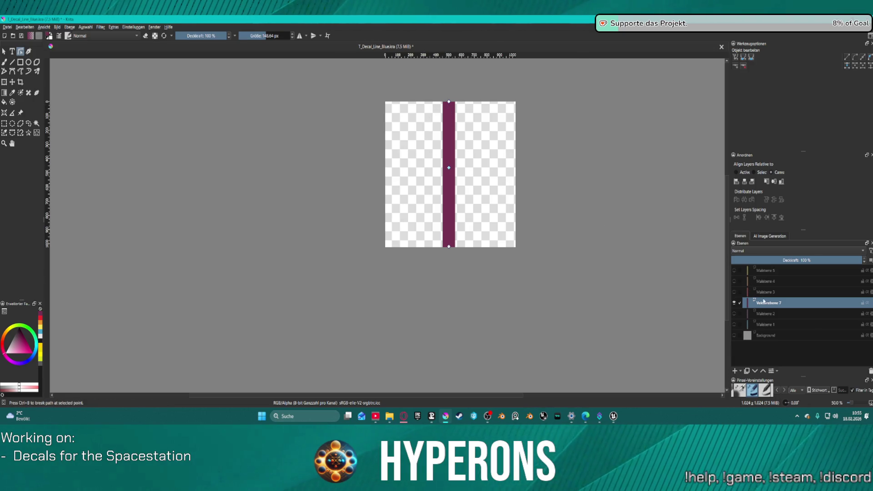
Merge Malebene 2 down with Ctrl+E, then duplicate Vektorebene 7 and select the Kopie von Vektorebene 7 layer.
click(757, 314)
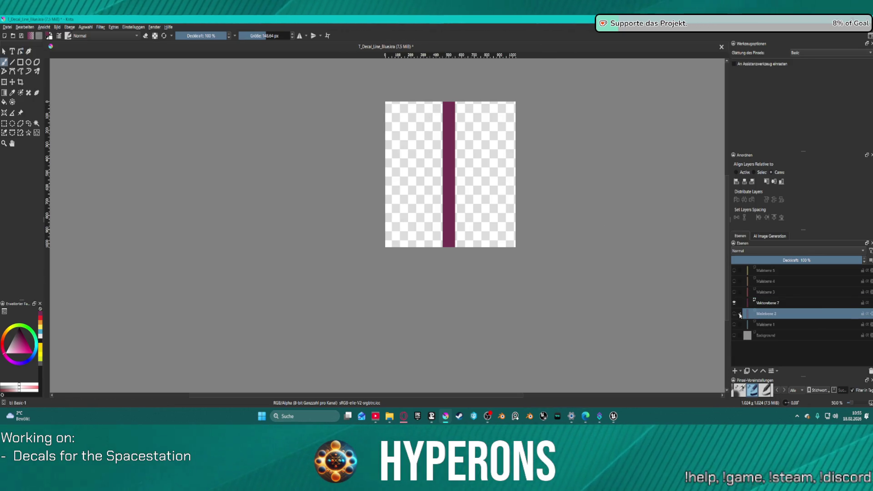
key(ctrl+e)
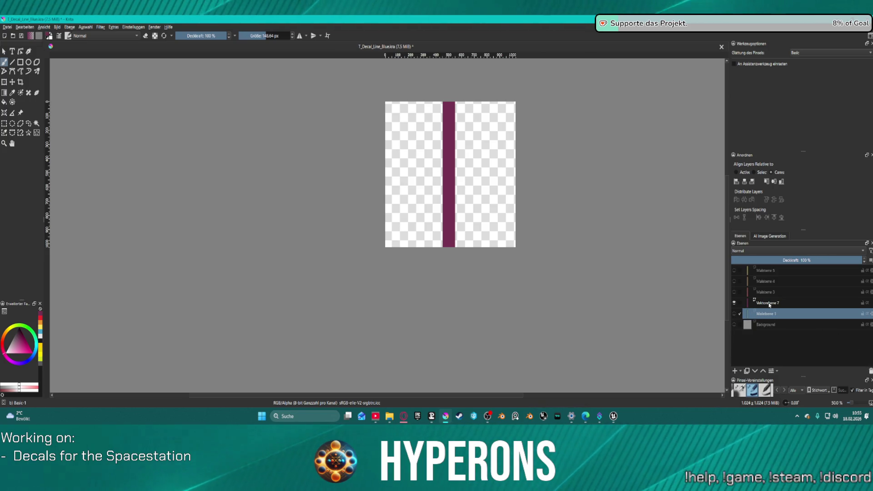
click(769, 303)
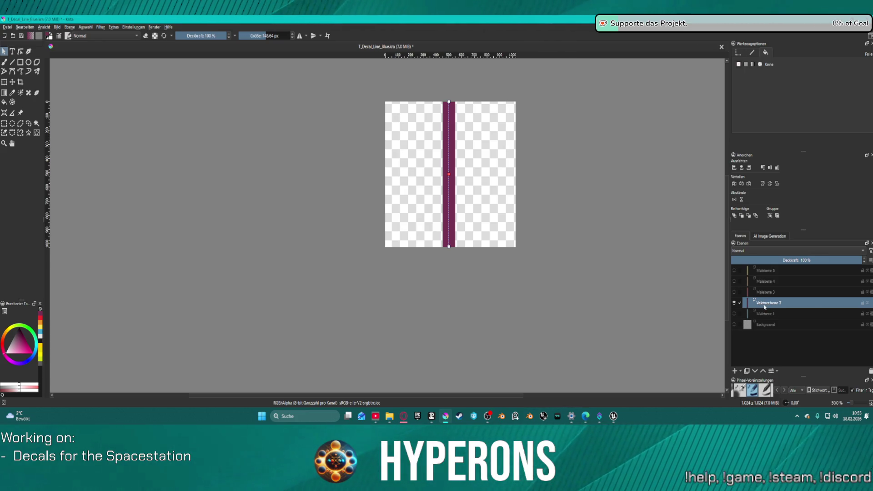
right_click(764, 307)
click(769, 315)
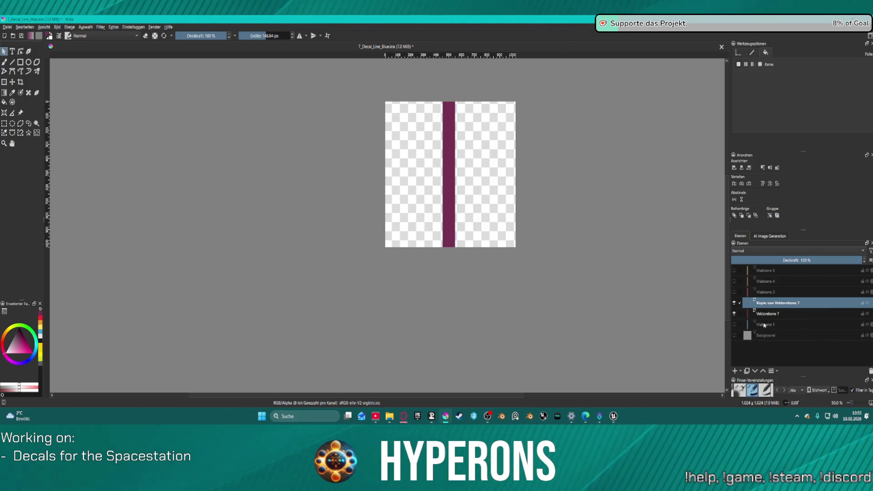
click(766, 325)
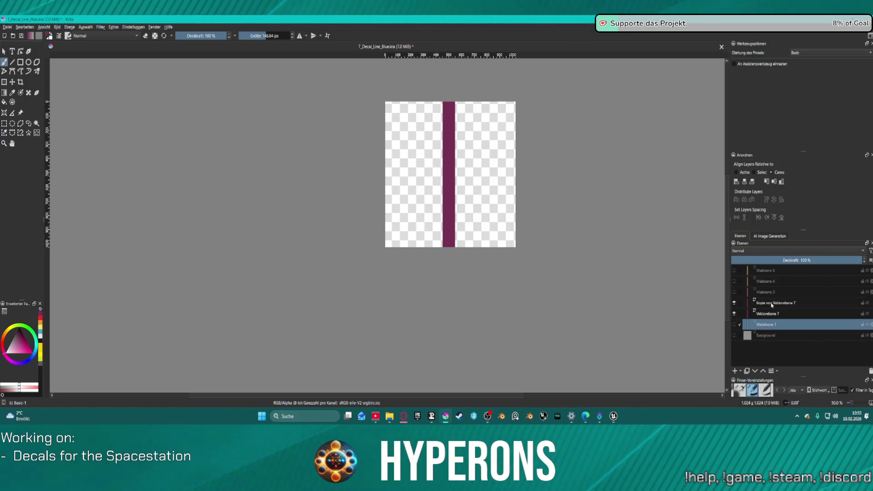
click(771, 304)
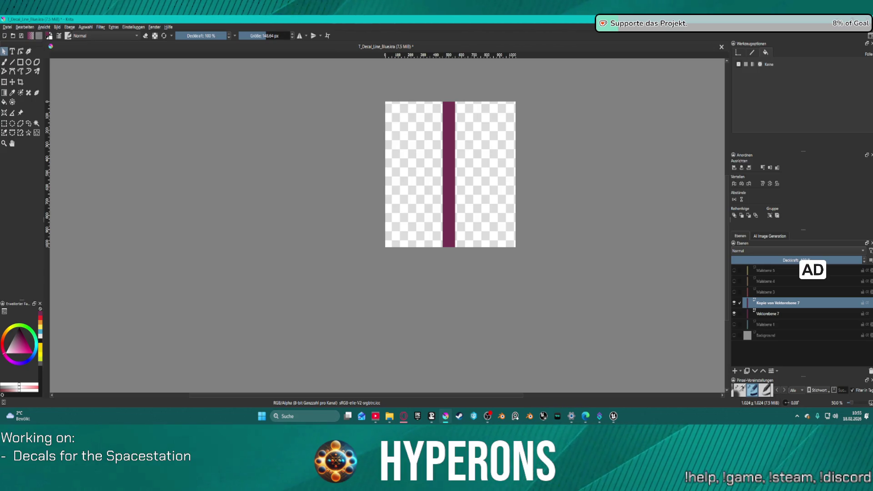
key(alt+Tab)
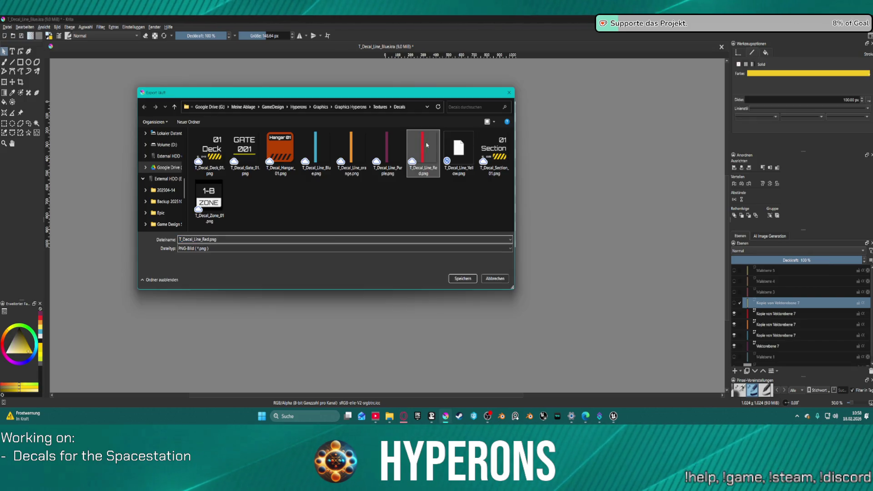
Save T_Decal_Line_Red.png, confirming the overwrite and PNG options, then hide the red layer.
click(465, 280)
click(453, 215)
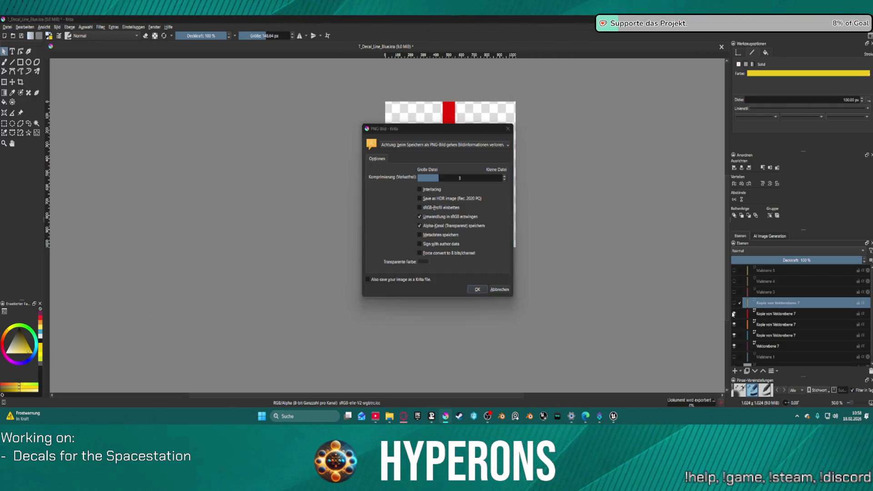
click(474, 289)
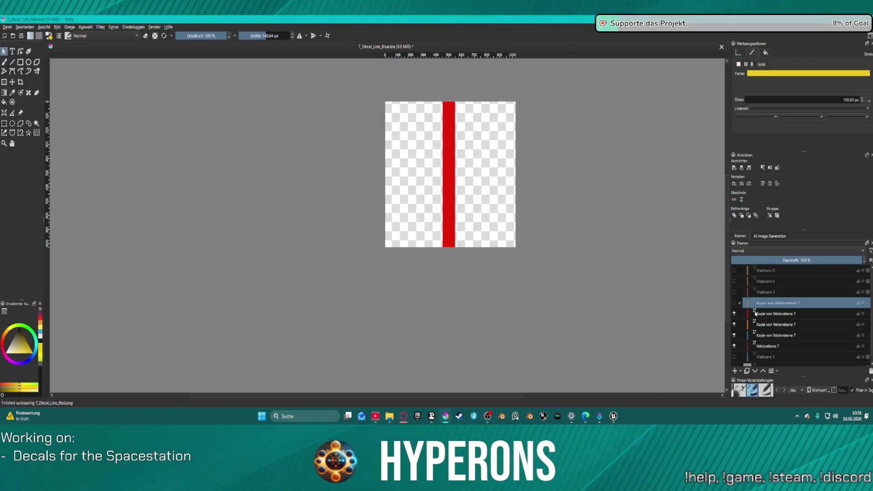
click(732, 313)
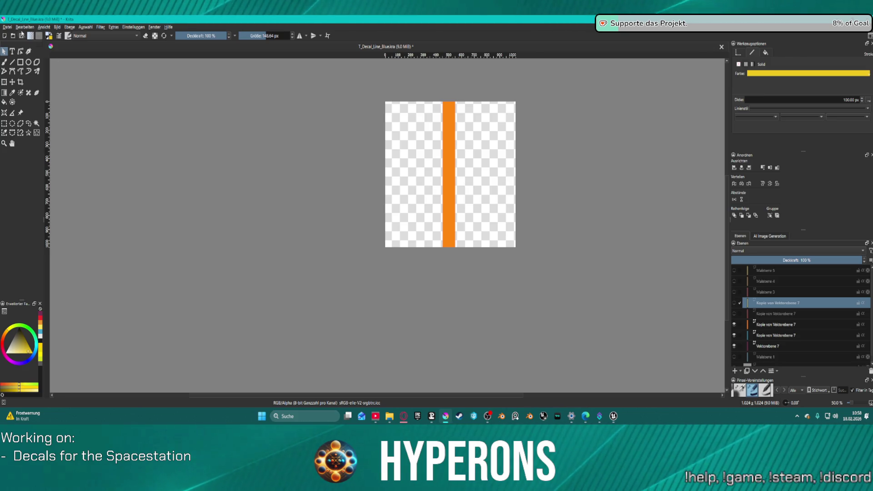
Export over T_Decal_Line_orange.png, confirming the overwrite, then hide the orange layer to show the blue.
click(9, 27)
click(9, 27)
click(9, 28)
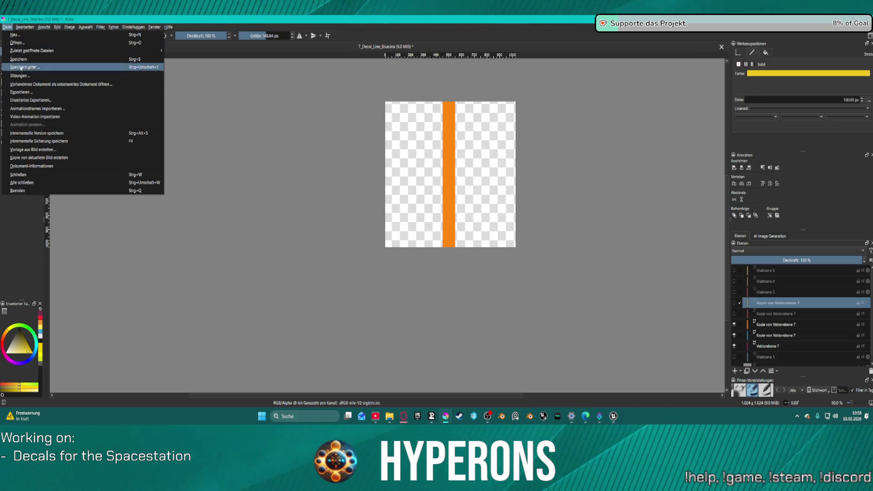
click(46, 93)
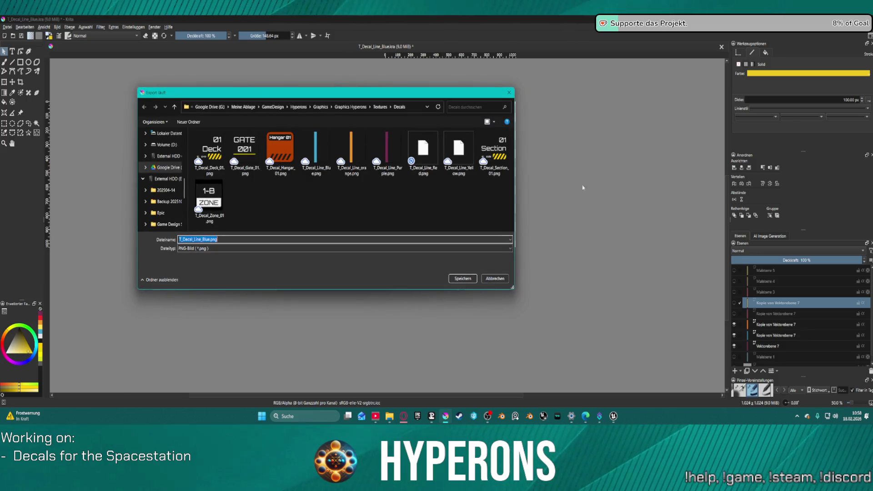
double_click(358, 143)
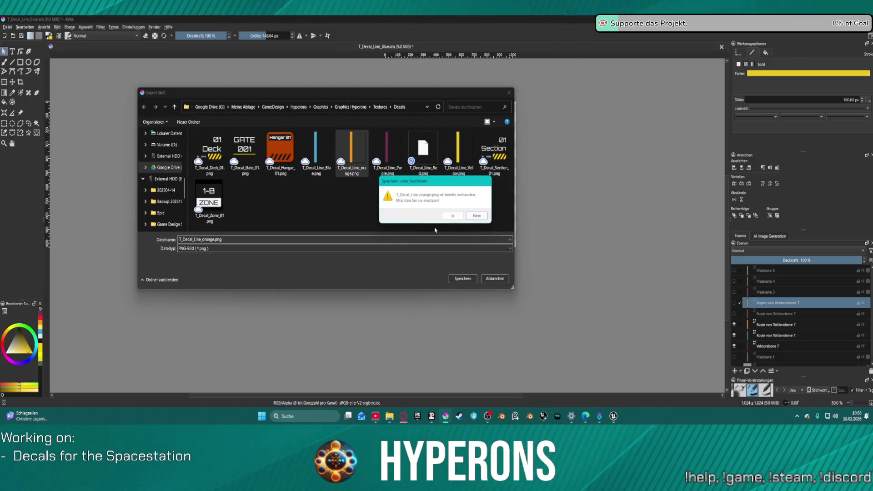
click(446, 217)
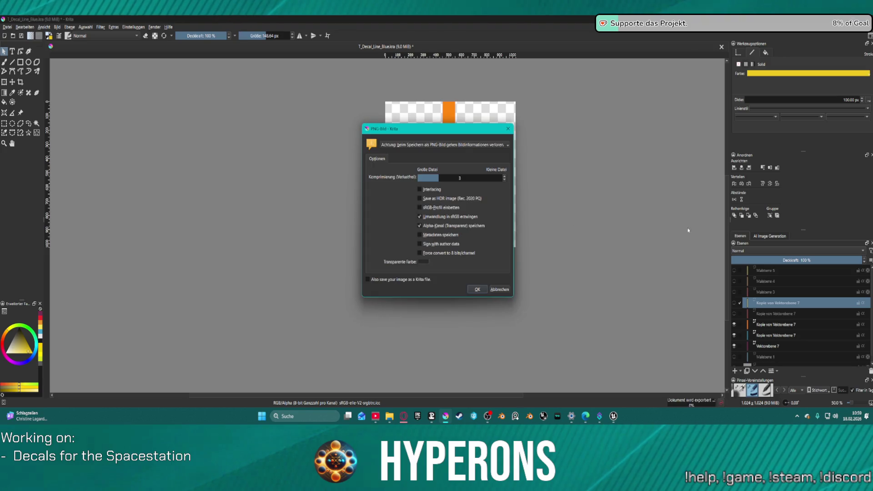
key(Return)
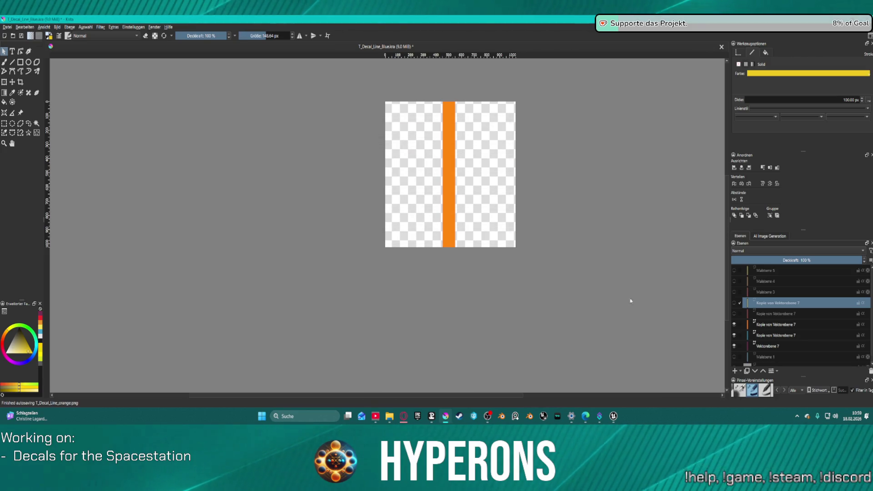
click(733, 325)
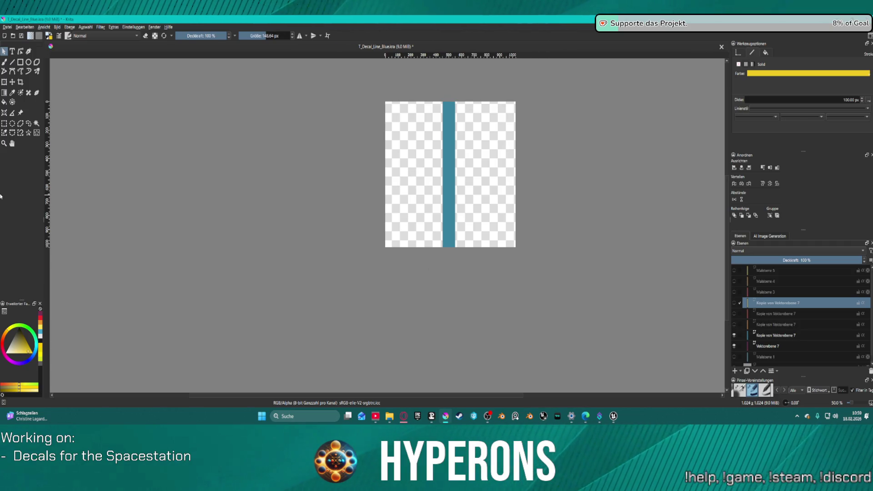
Export as T_Decal_Line_Blue.png, confirming the overwrite and accepting the PNG options.
click(8, 27)
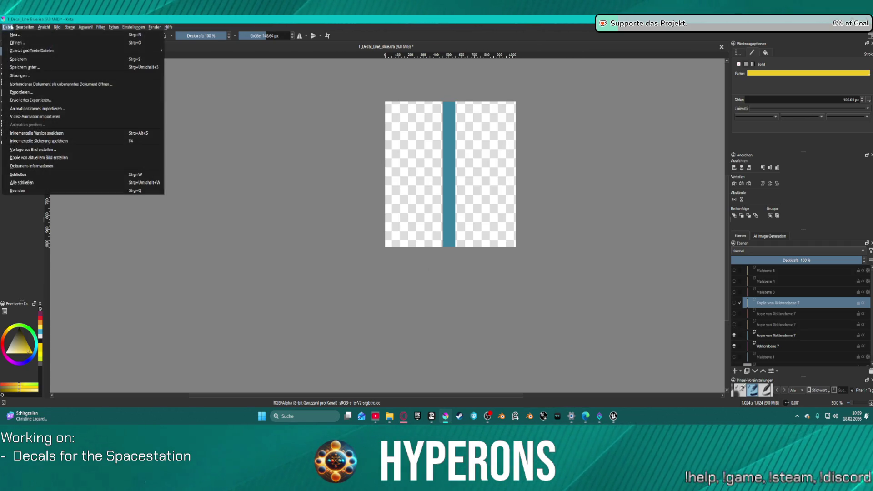
click(46, 92)
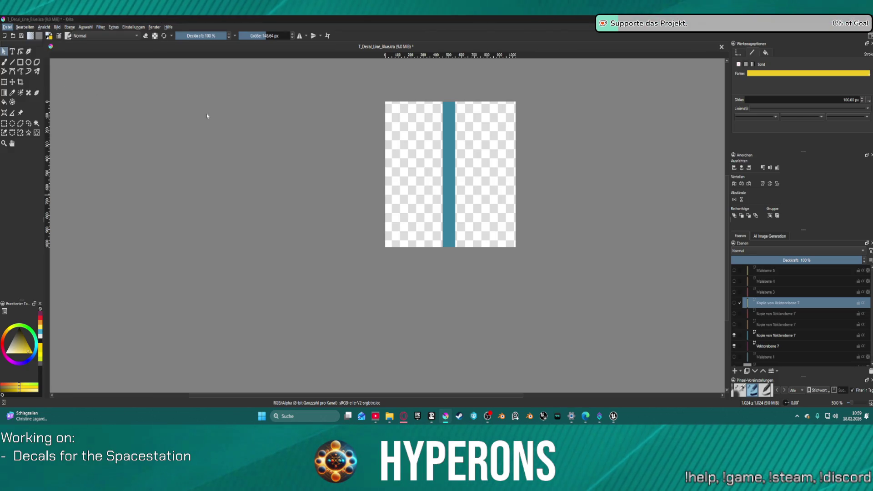
key(Return)
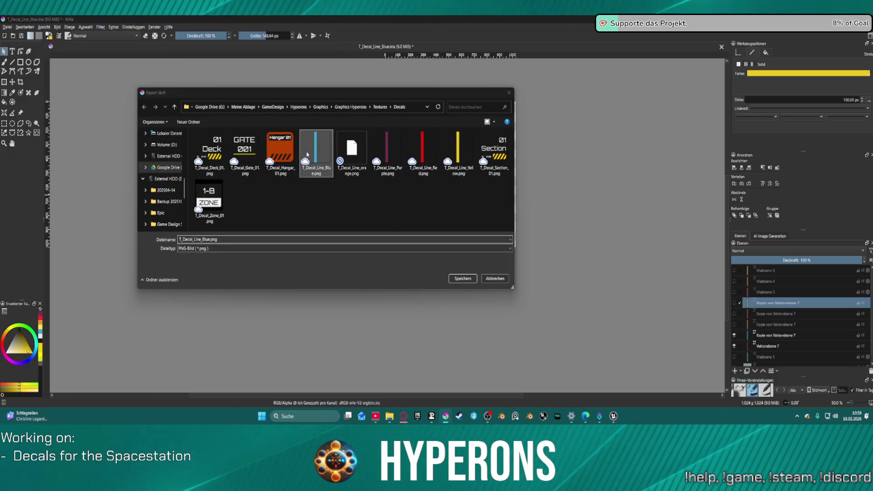
click(452, 215)
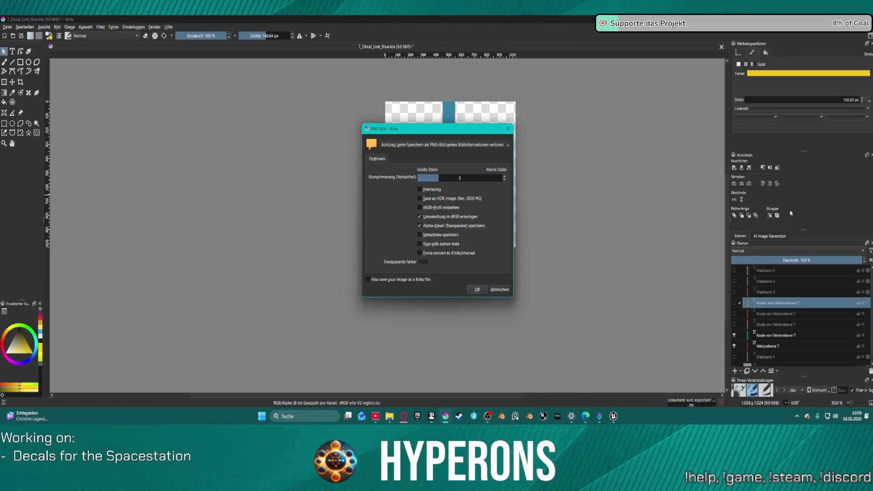
click(477, 289)
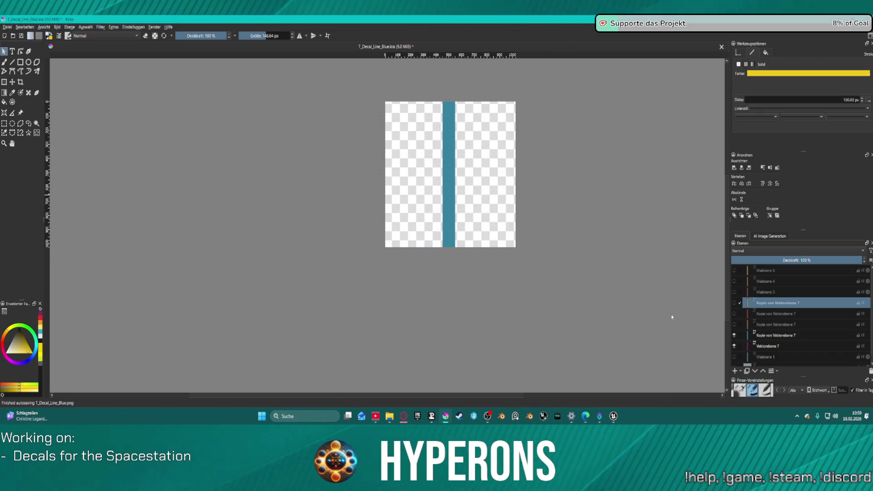
Hide the blue layer to reveal the purple line, briefly toggling Vektorebene 7's visibility.
click(733, 336)
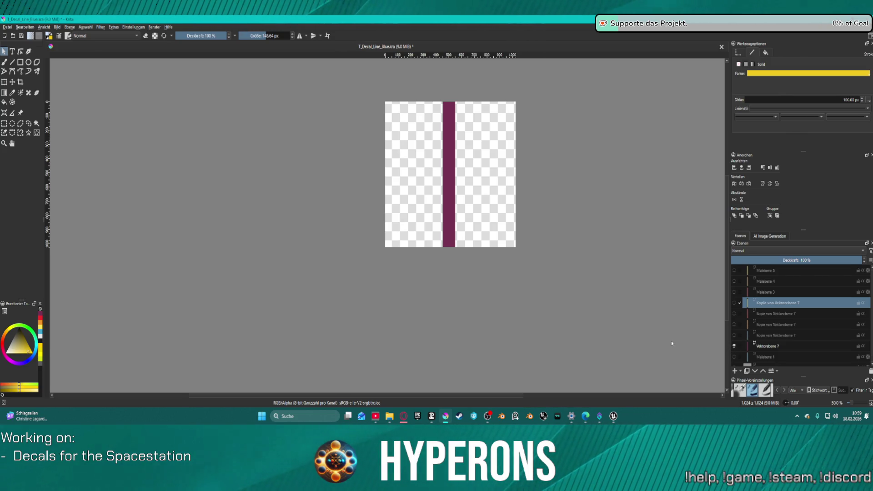
click(734, 346)
click(734, 346)
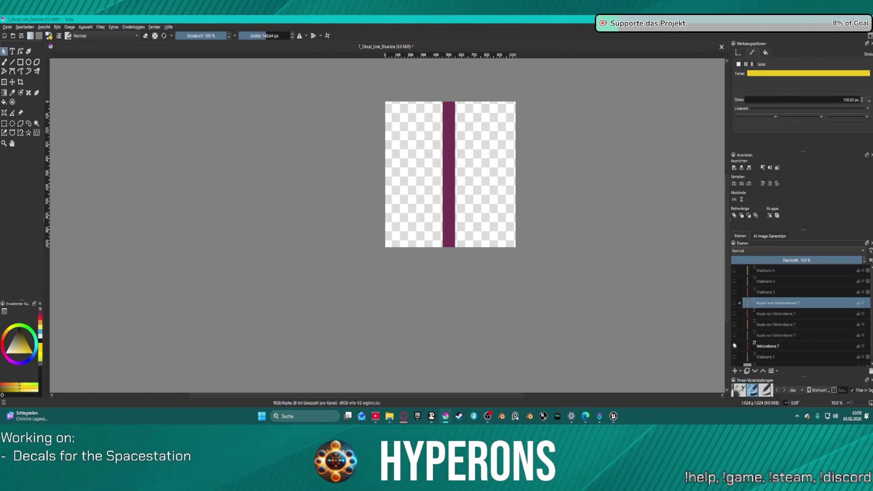
Export over T_Decal_Line_Purple.png, confirming the overwrite and the PNG options.
click(7, 27)
click(27, 91)
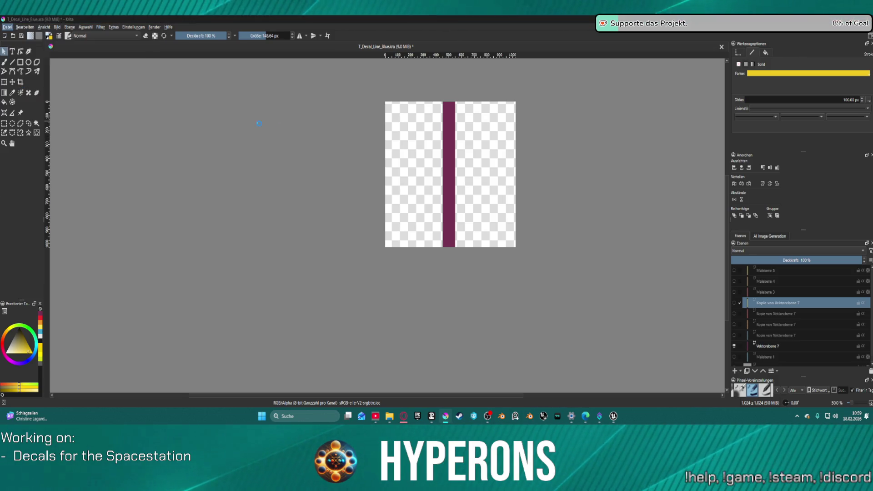
double_click(387, 147)
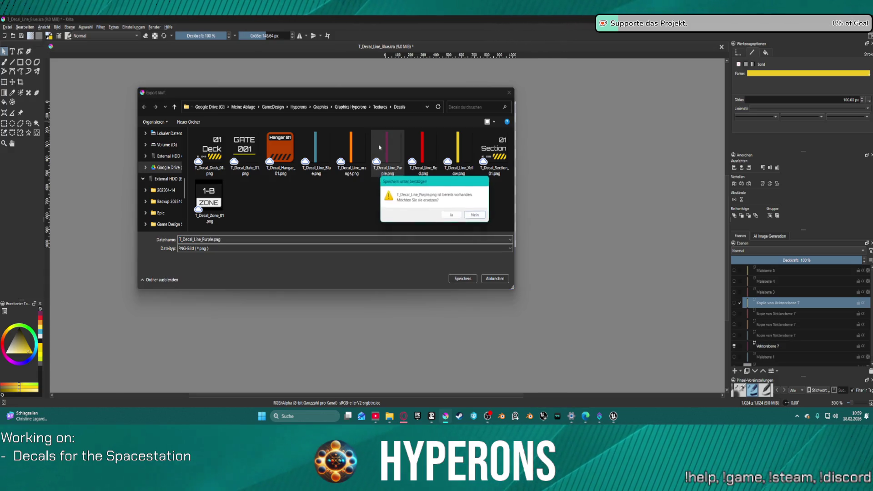
click(452, 216)
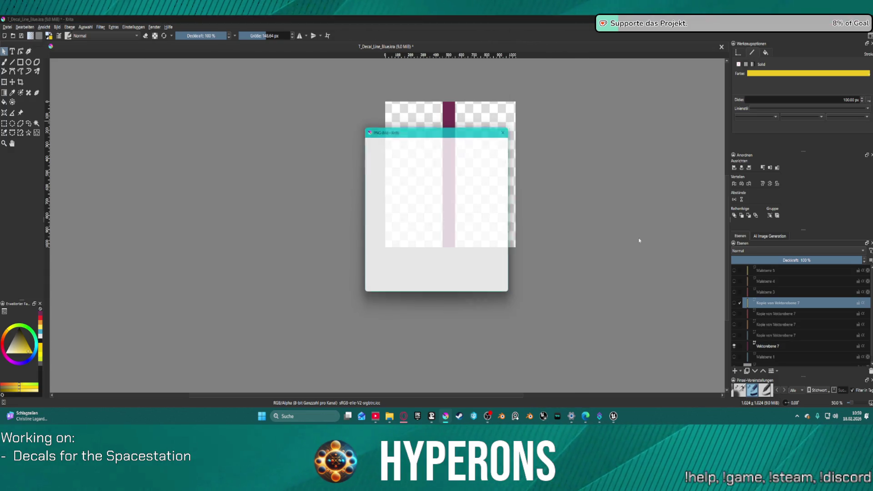
click(477, 290)
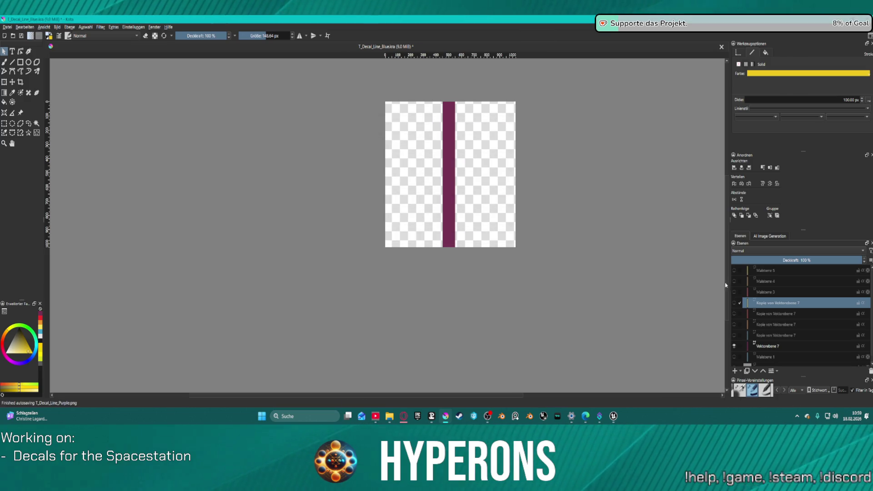
click(781, 275)
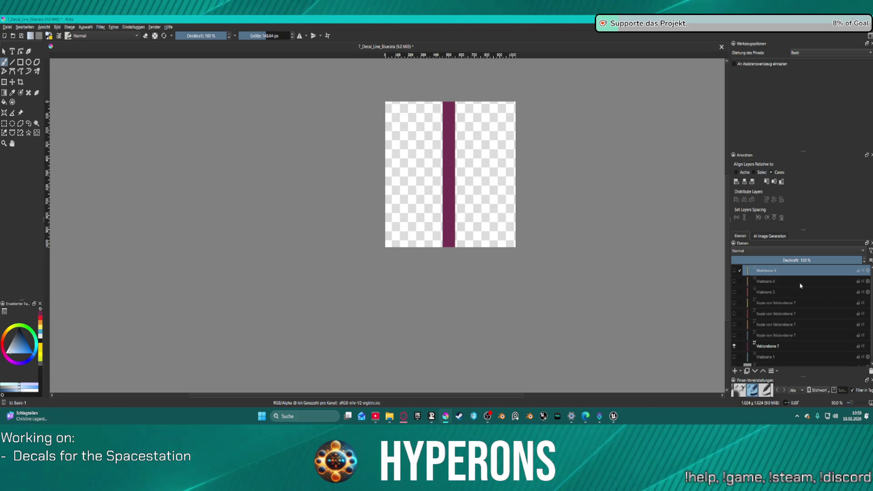
Delete the leftover Malebene paint layers, including Malebene 1, then switch to Unreal Engine.
click(870, 371)
click(870, 370)
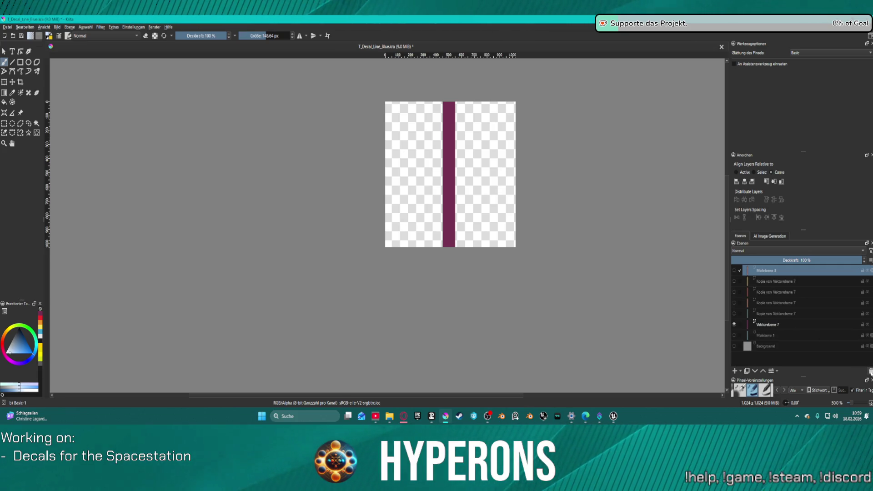
click(869, 371)
click(796, 324)
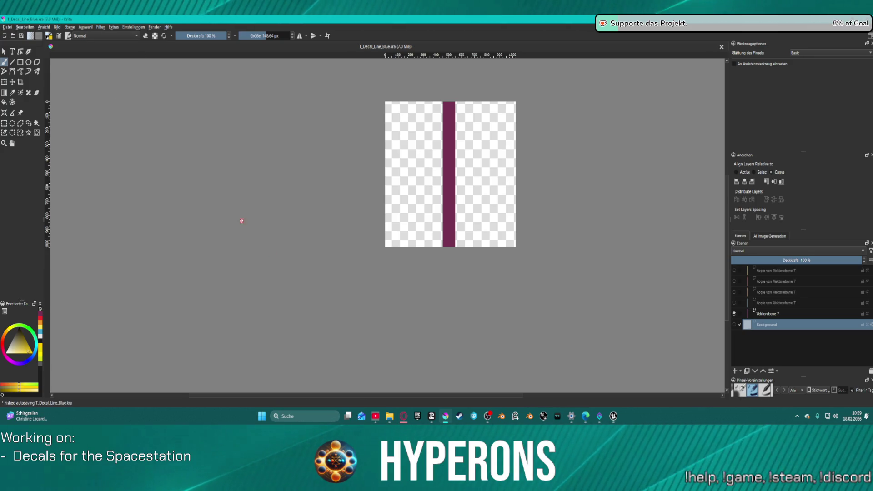
click(613, 416)
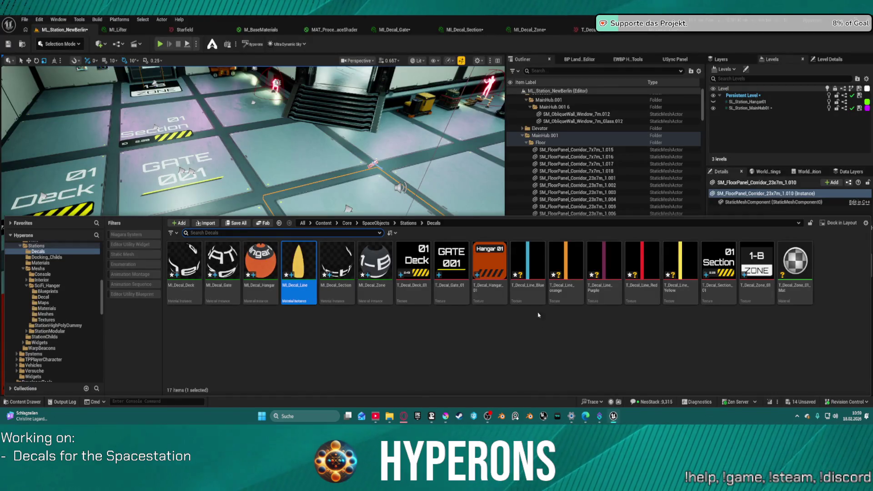
Select T_Decal_Line_Blue through Yellow in the Content Browser and open them with Edit.
click(530, 273)
shift+click(678, 262)
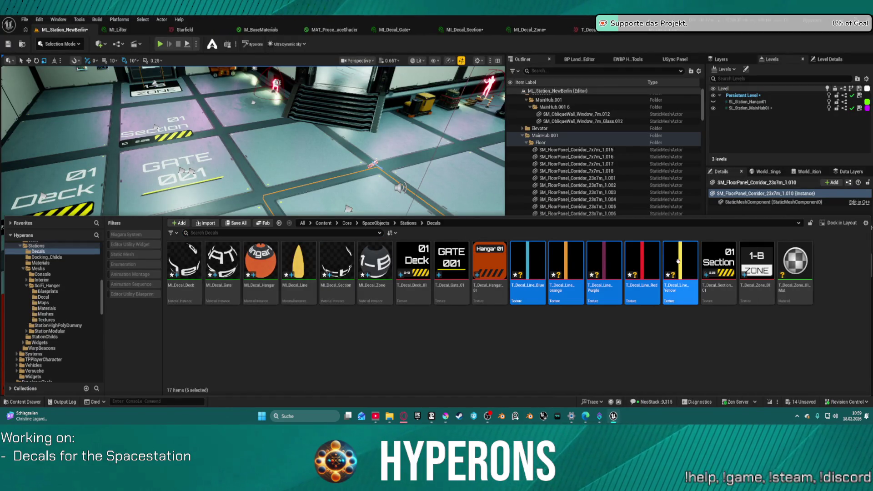
right_click(677, 261)
right_click(677, 251)
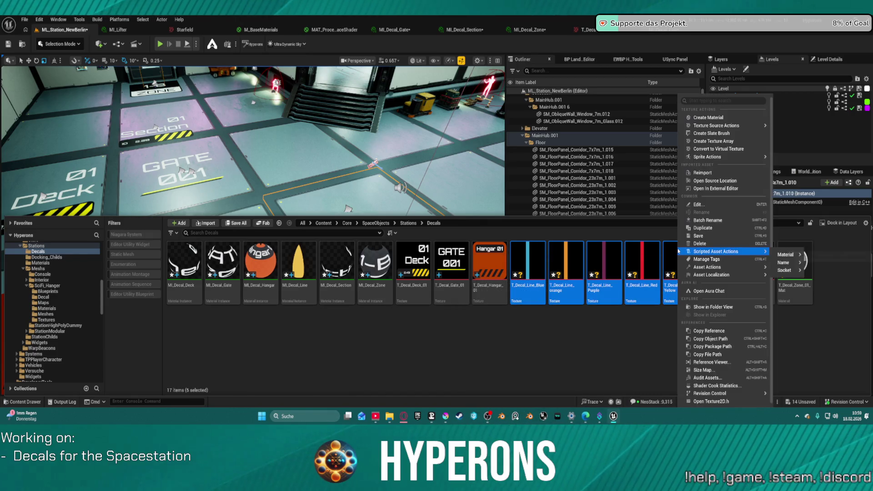
mouse_move(746, 266)
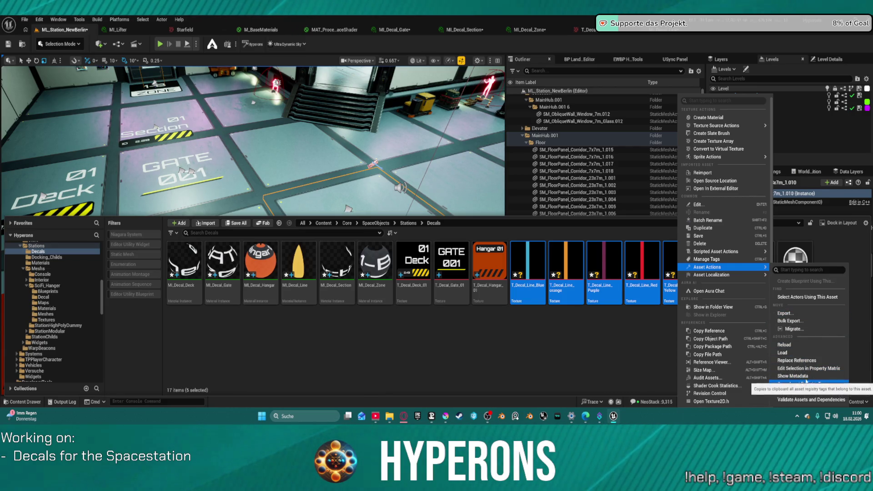
click(714, 203)
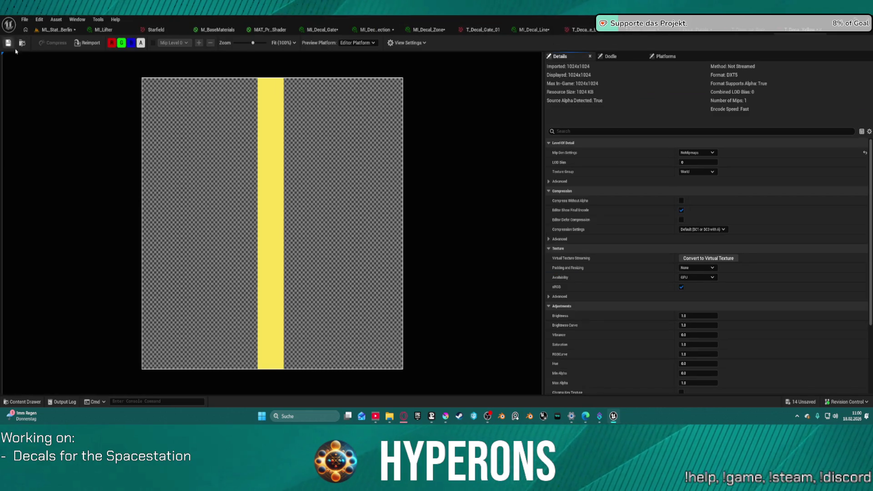
Set the purple decal line texture's Mip Gen Settings to NoMipmaps.
click(98, 43)
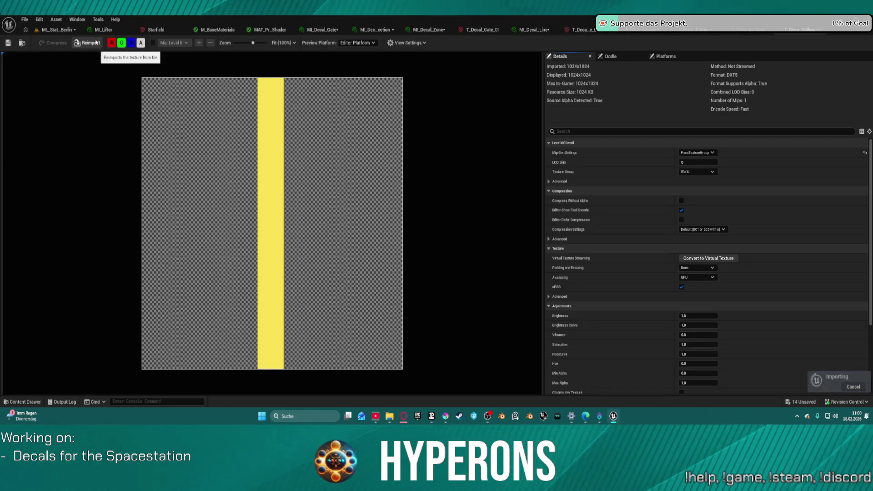
click(696, 153)
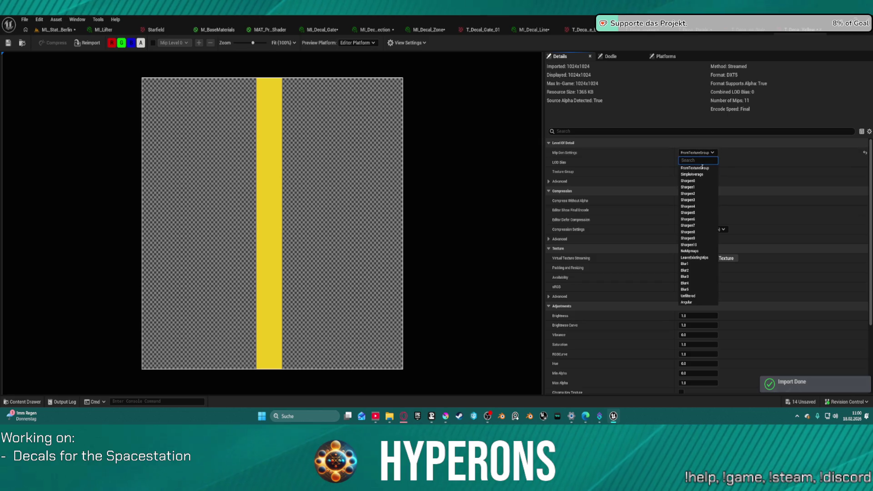
click(706, 251)
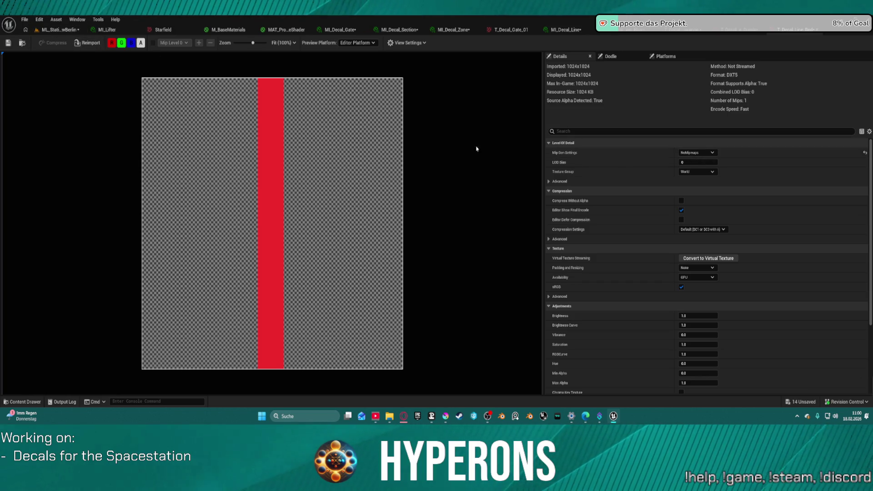
click(697, 152)
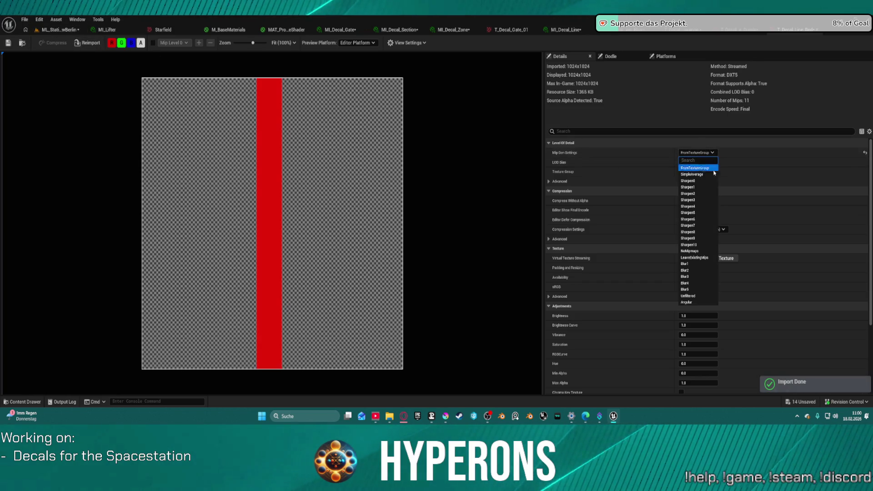
click(707, 251)
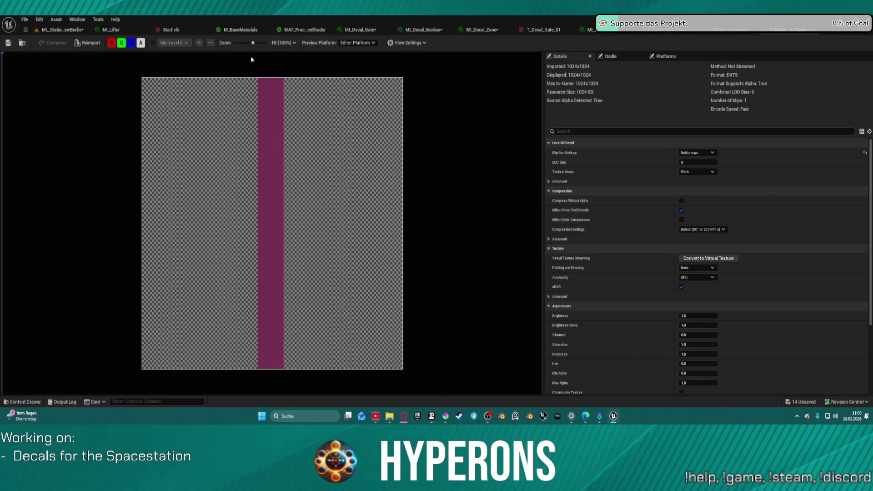
click(89, 41)
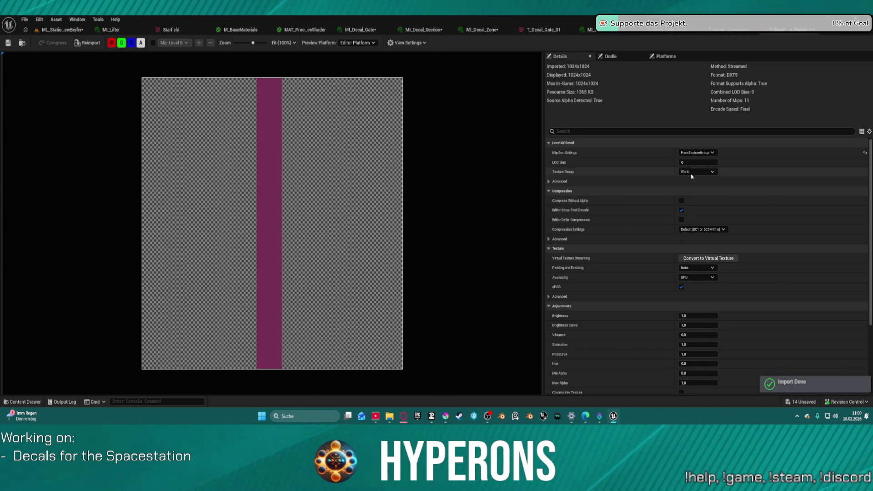
click(691, 152)
click(691, 251)
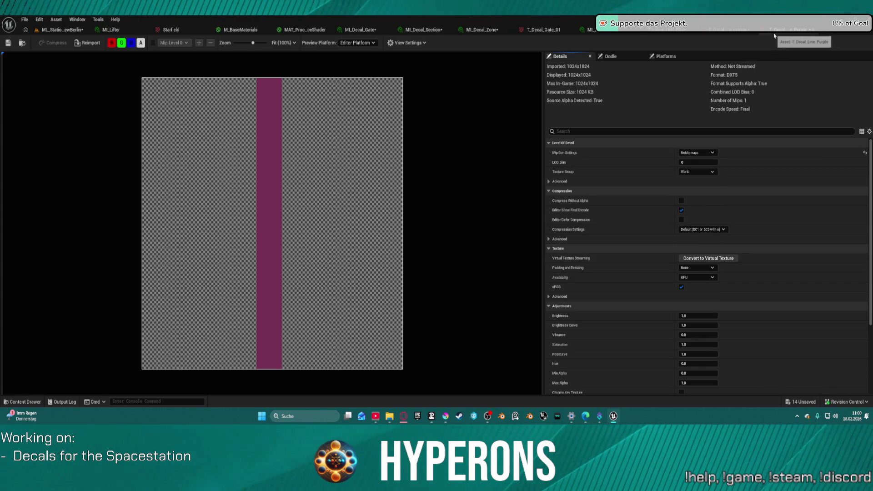
Give the orange T_Decal_Line texture NoMipmaps as well.
click(87, 43)
click(710, 143)
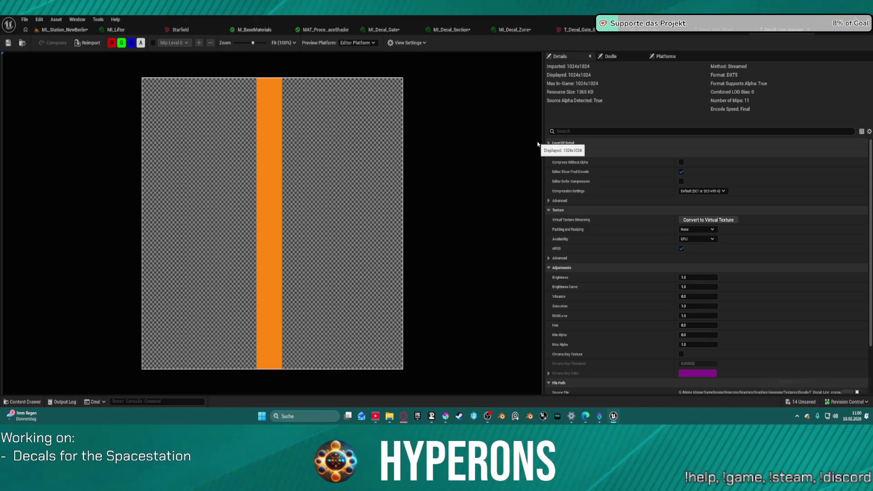
click(579, 152)
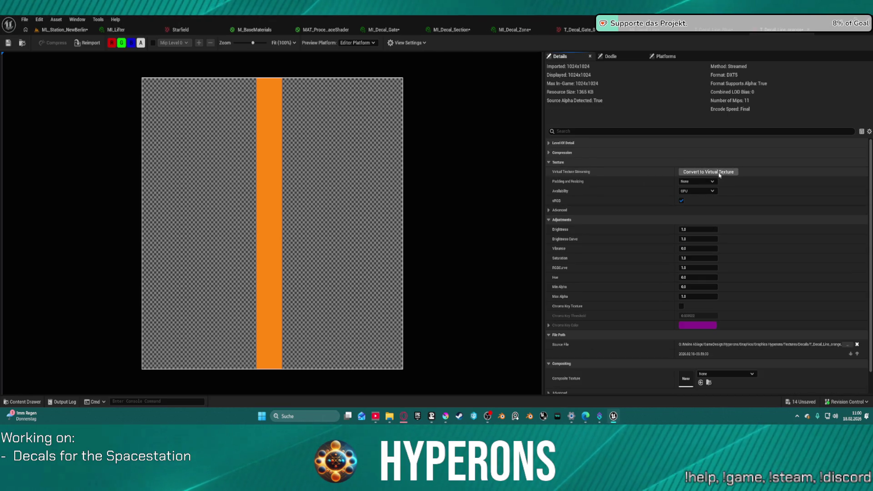
click(553, 144)
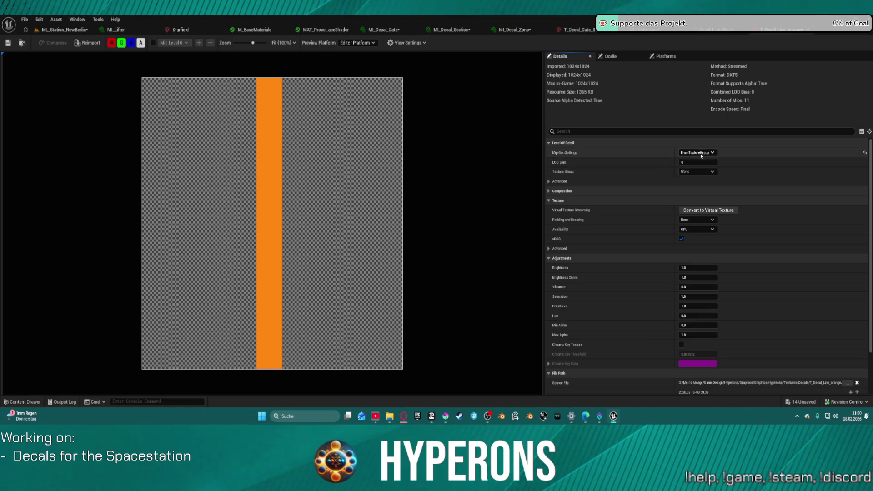
click(700, 153)
click(710, 169)
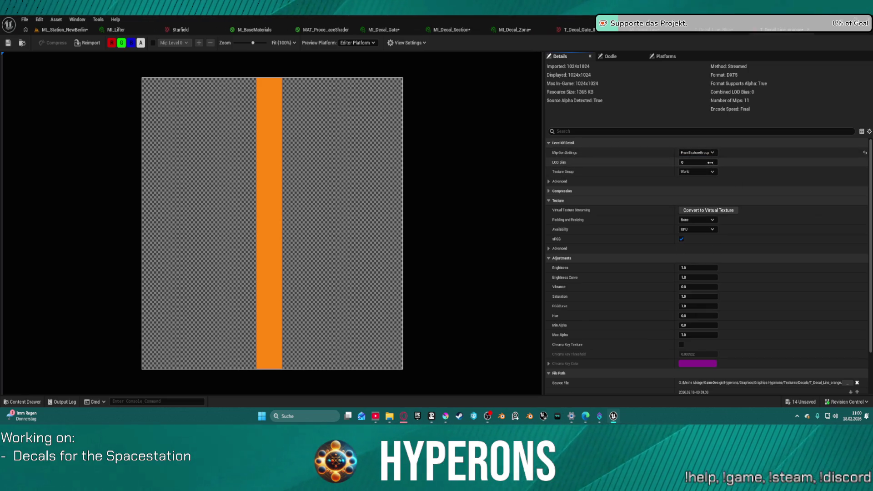
click(700, 153)
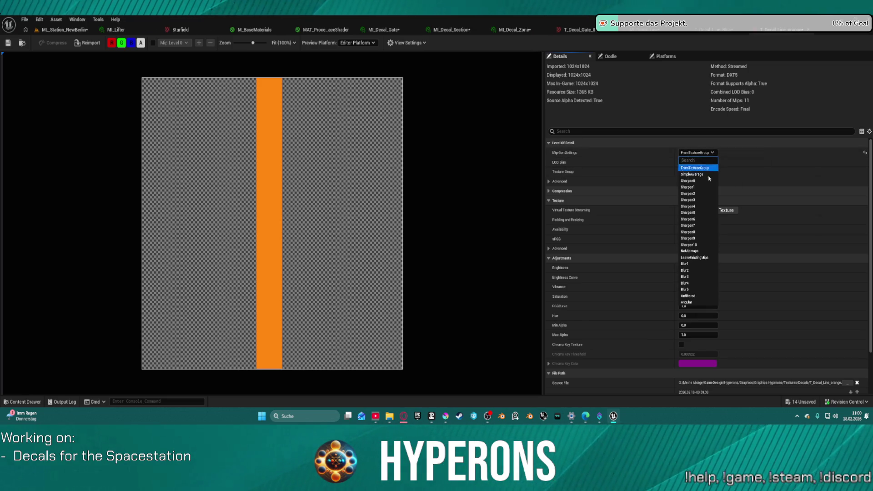
click(697, 251)
Set T_Decal_Line_Blue to NoMipmaps and bring up the decal material instance.
click(758, 32)
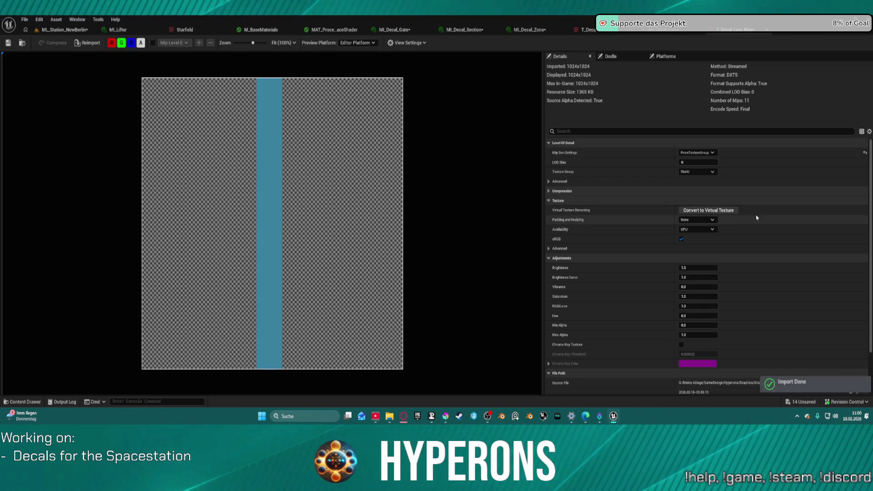
click(699, 153)
click(697, 249)
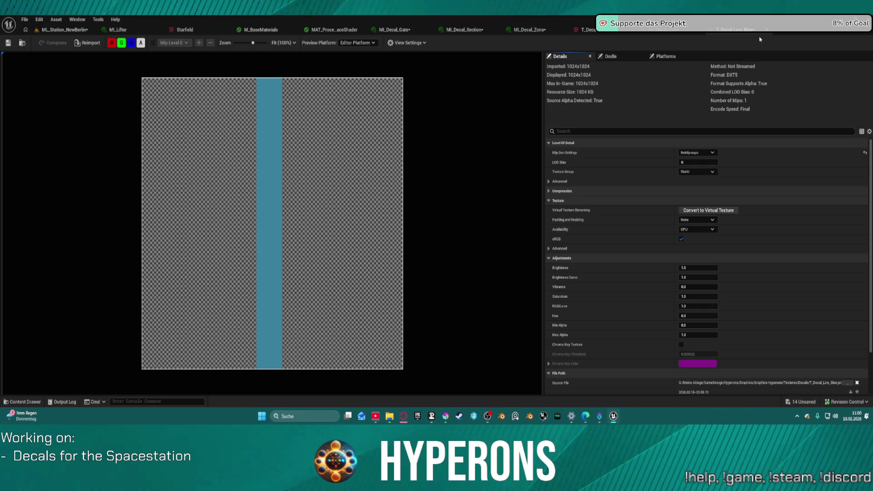
click(730, 35)
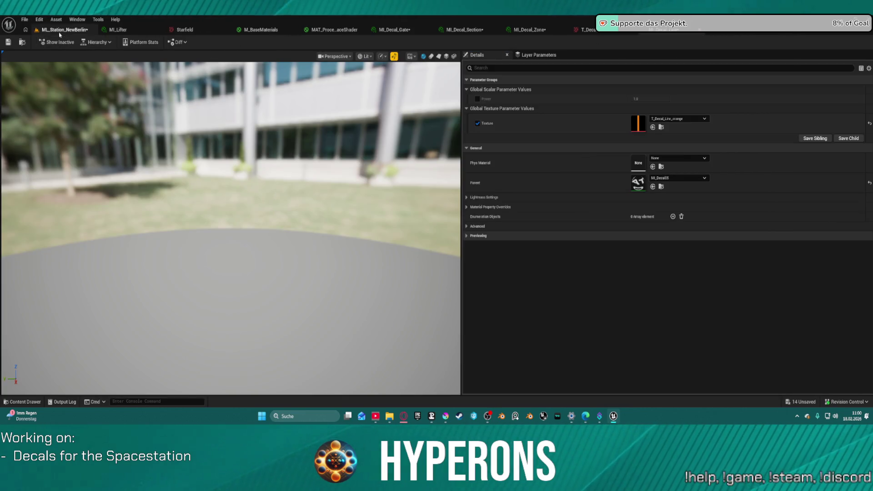
Save all pending assets and go back to the ML_Station_NewBerlin level.
click(8, 42)
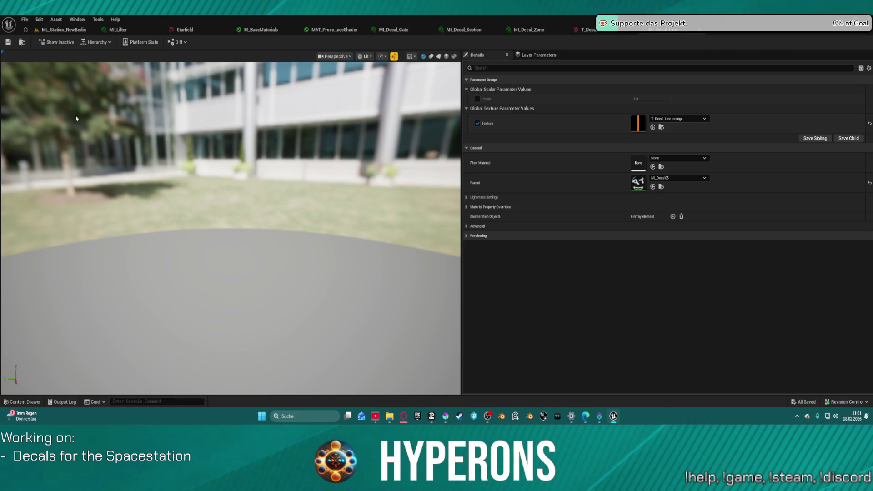
click(64, 29)
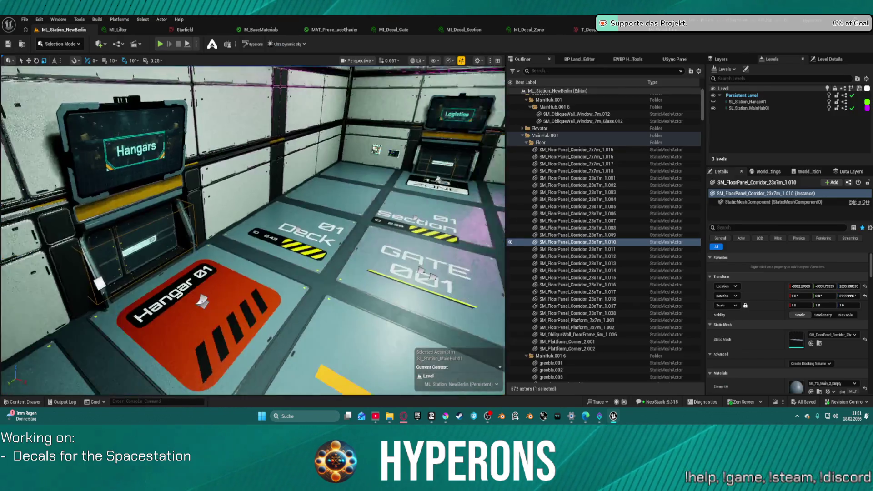
Select the MI_Decal_Section decal on the corridor's Gate/Section floor panel.
mouse_move(252, 227)
mouse_down()
mouse_move(261, 300)
mouse_move(291, 261)
mouse_up()
click(207, 209)
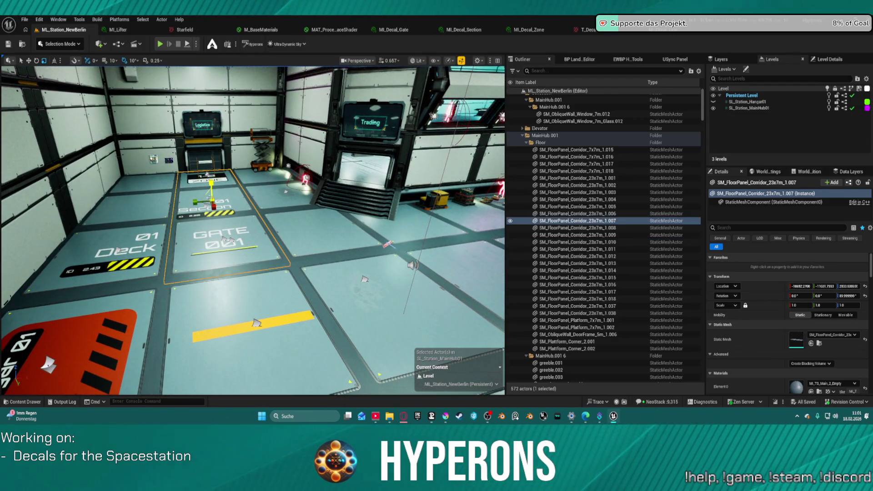
mouse_move(269, 205)
mouse_down()
mouse_move(257, 249)
mouse_move(403, 299)
mouse_move(221, 210)
mouse_move(269, 294)
mouse_up()
click(261, 264)
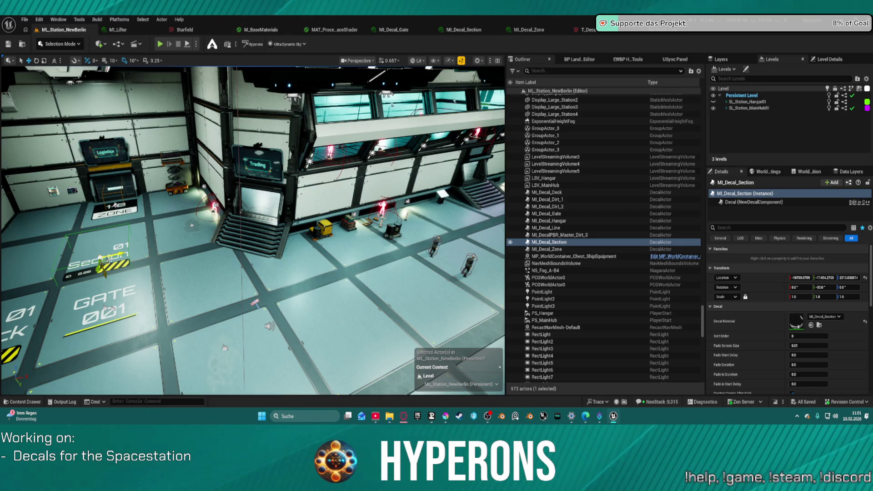
drag(224, 348, 259, 320)
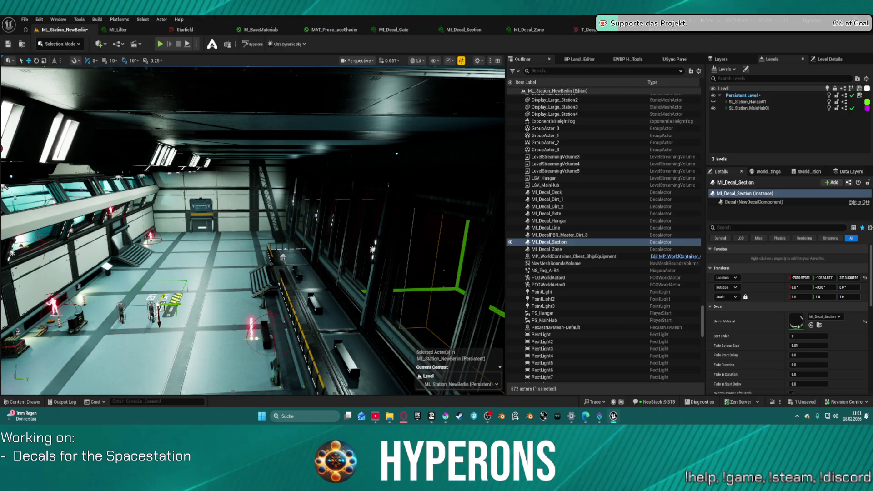
Drag the Section 01 decal along X up the floor toward the door.
drag(252, 230, 266, 223)
mouse_move(129, 311)
mouse_down()
mouse_move(415, 197)
mouse_move(237, 311)
mouse_move(276, 275)
mouse_up()
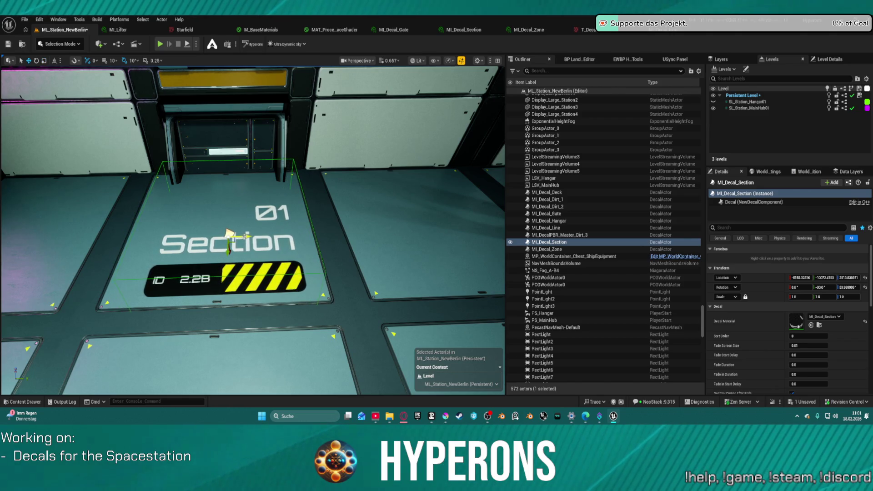
drag(228, 234, 229, 223)
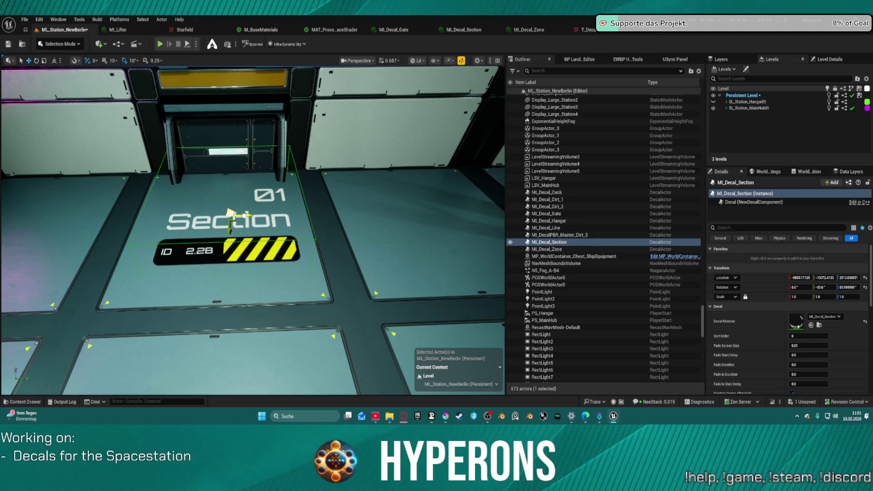
drag(227, 212, 224, 189)
click(223, 188)
Delete the MI_Decal_Line yellow strip, MI_Decal_Deck and MI_Decal_Gate floor decals.
key(Delete)
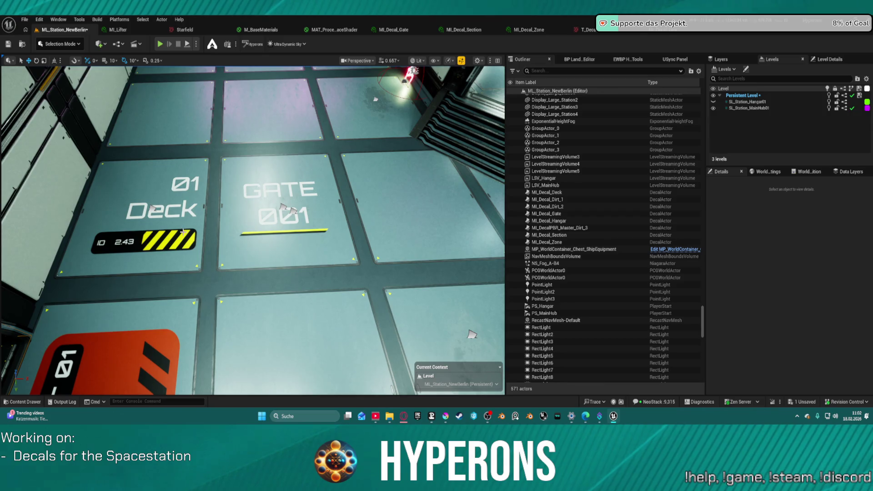
click(183, 230)
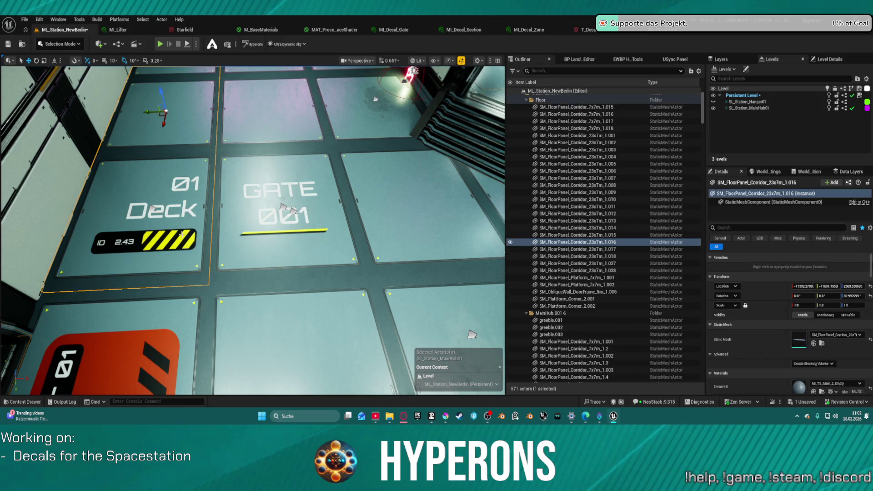
click(153, 210)
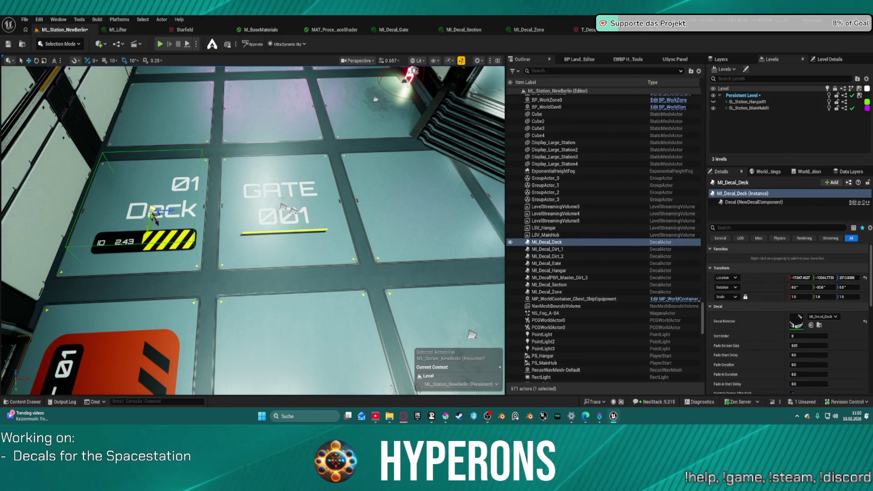
key(Delete)
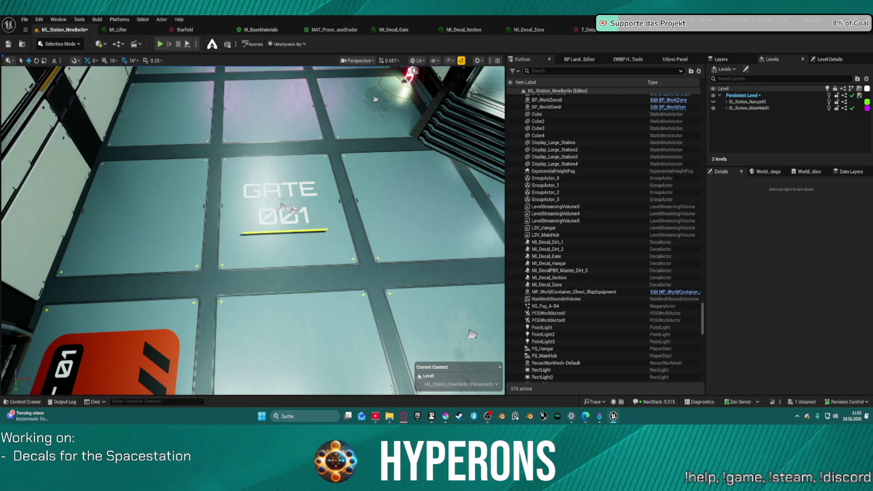
drag(349, 213, 350, 213)
click(277, 275)
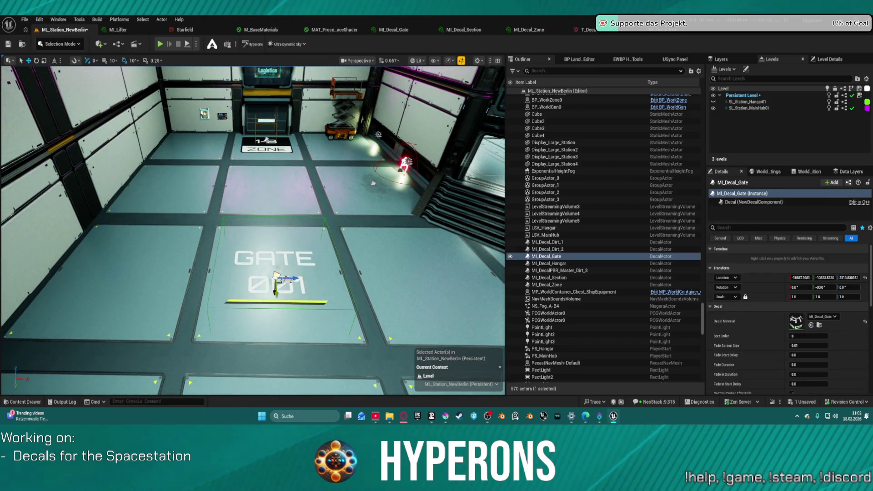
key(Delete)
mouse_move(283, 279)
mouse_down()
mouse_move(218, 306)
mouse_move(223, 379)
mouse_up()
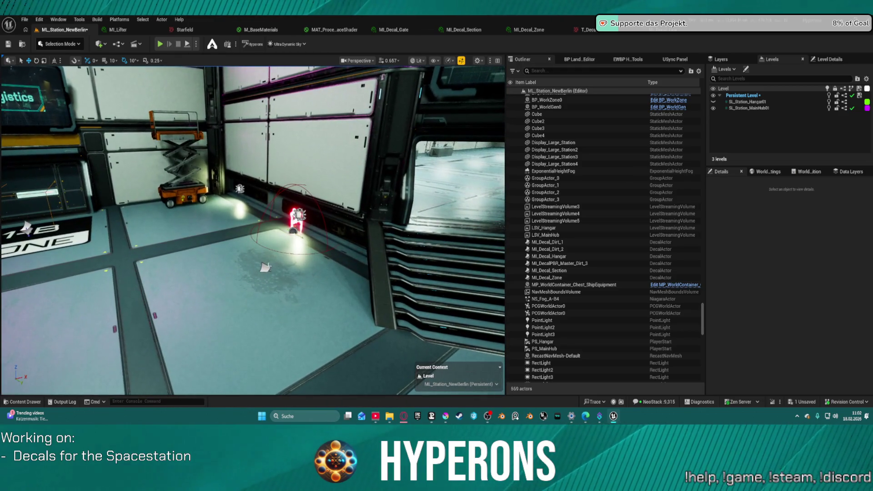
click(265, 268)
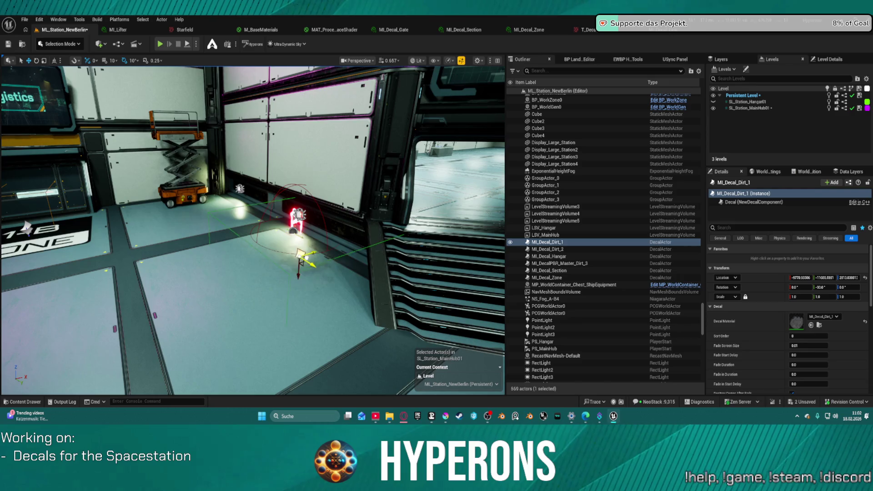
Shift MI_Decal_Dirt_1 across the hangar floor, then bring up Blender's recent files list.
mouse_move(307, 297)
mouse_down()
mouse_move(214, 346)
mouse_move(244, 304)
mouse_up()
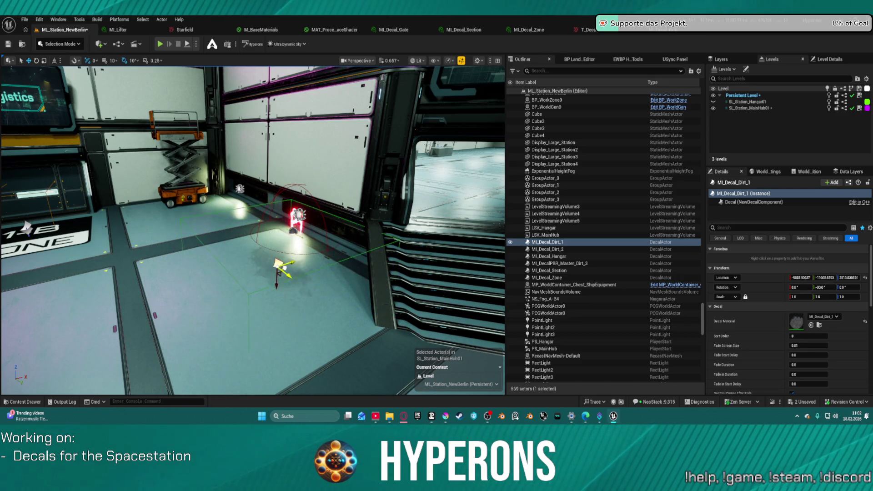
drag(308, 278, 308, 278)
drag(325, 323, 325, 323)
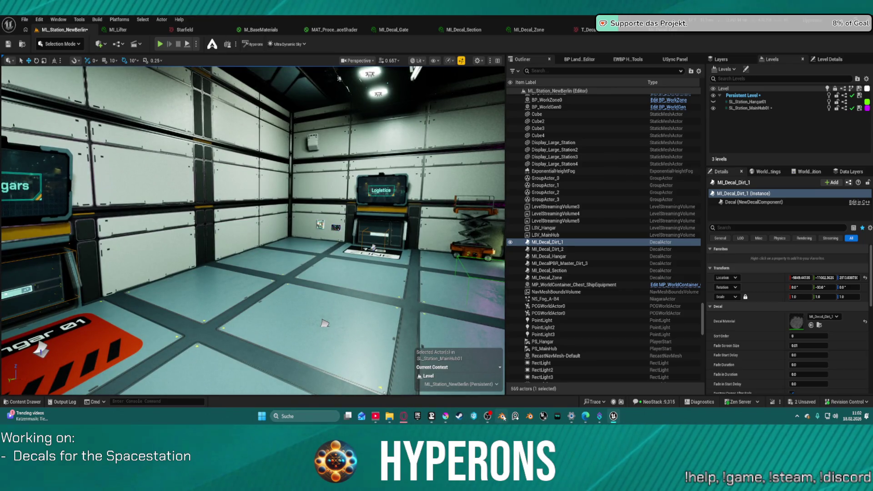
right_click(502, 416)
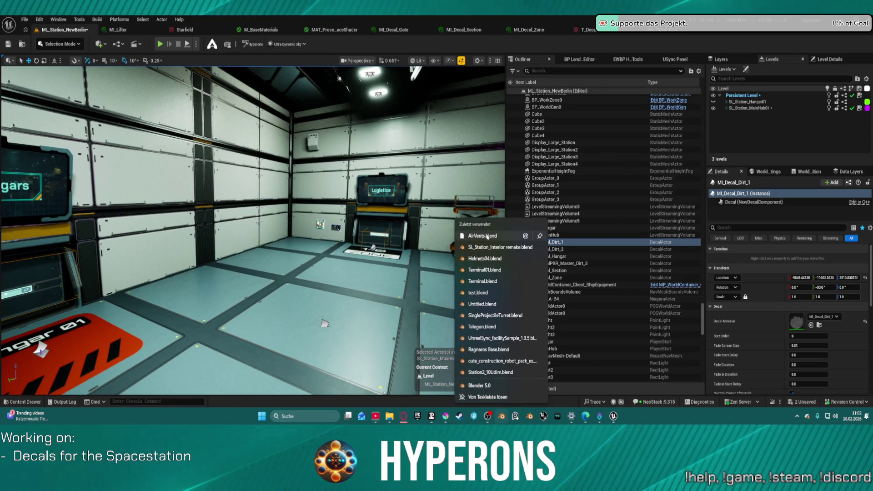
Open AirVents.blend and inspect the vent panel from low, top-down and face-on angles.
click(487, 236)
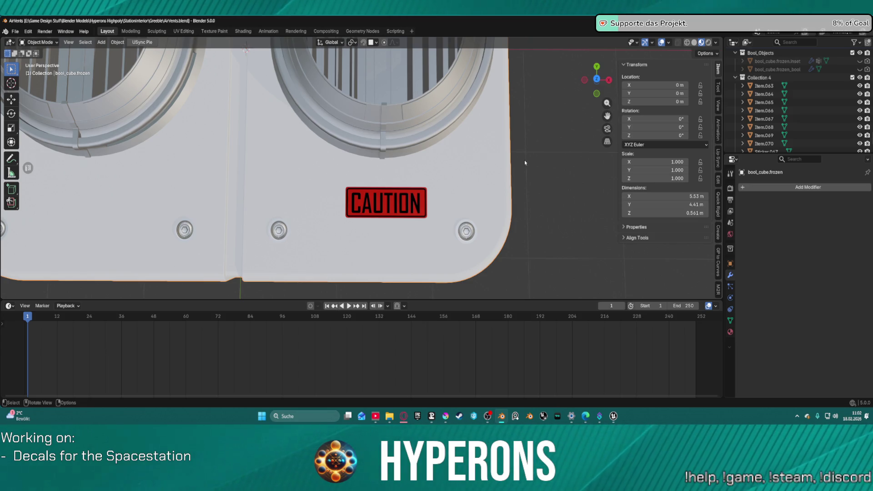
scroll(360, 97, down, 8)
mouse_move(360, 98)
mouse_down()
mouse_move(445, 89)
mouse_move(282, 68)
mouse_move(233, 82)
mouse_move(413, 224)
mouse_move(428, 199)
mouse_up()
mouse_move(423, 190)
mouse_down()
mouse_move(372, 245)
mouse_move(351, 256)
mouse_move(363, 228)
mouse_move(388, 241)
mouse_move(512, 99)
mouse_move(544, 87)
mouse_move(402, 130)
mouse_move(436, 115)
mouse_move(428, 147)
mouse_move(435, 137)
mouse_up()
scroll(413, 125, up, 3)
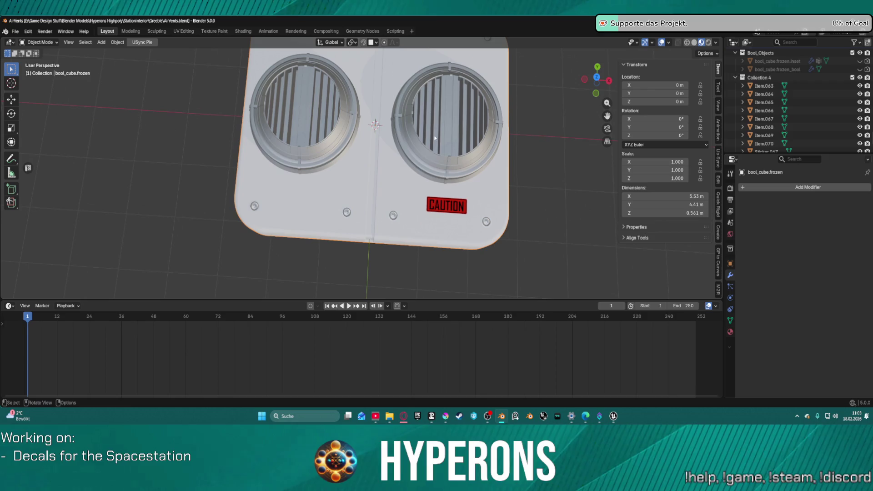
drag(399, 178, 402, 168)
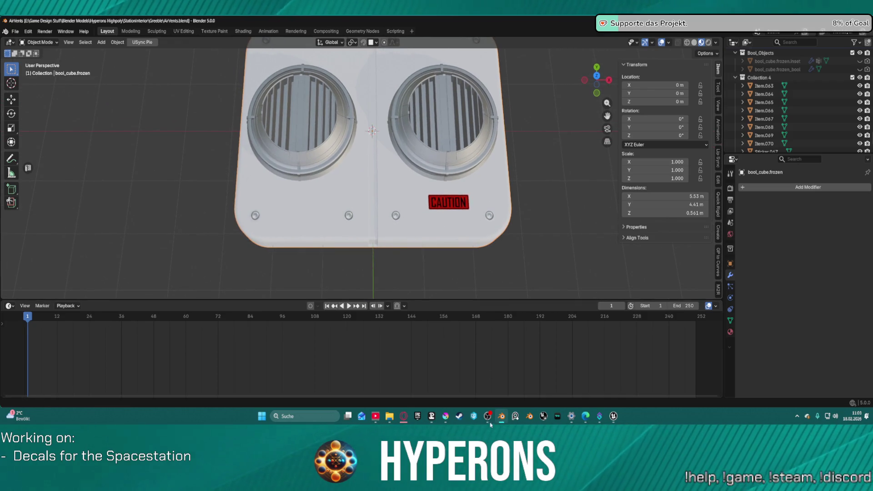
Zoom out to the decal sheet and select Sticker.006.
mouse_move(447, 417)
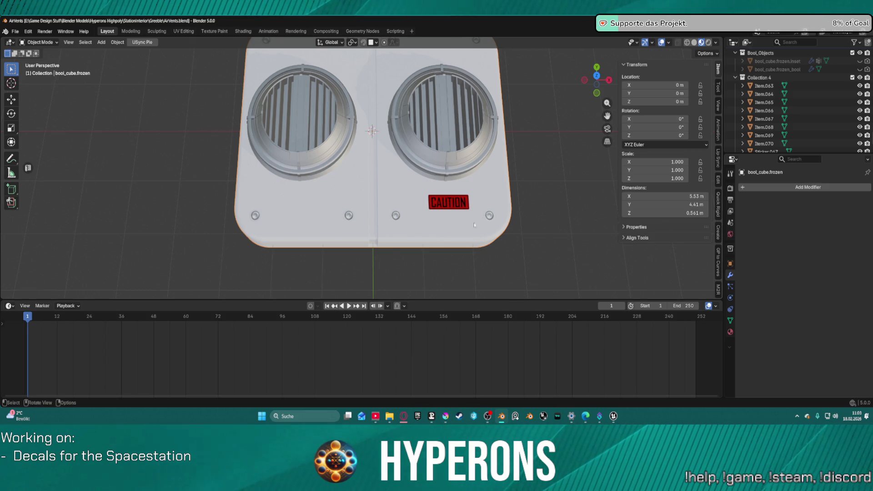
scroll(439, 199, down, 10)
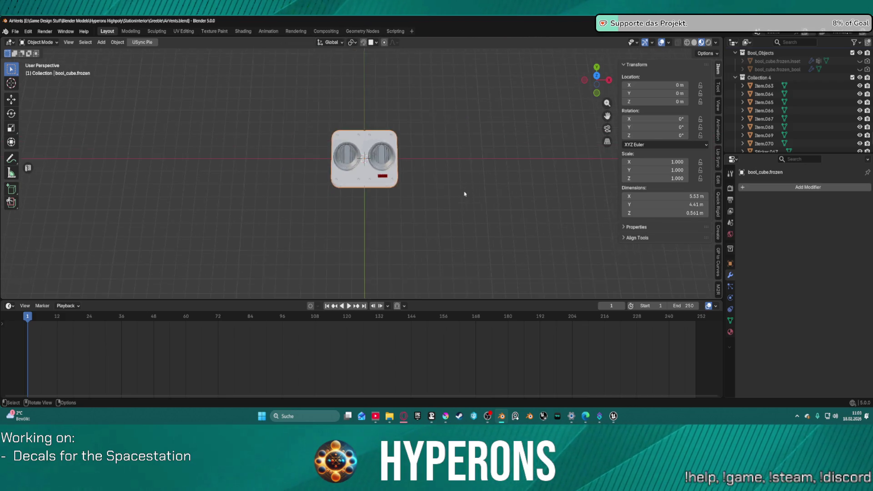
mouse_move(438, 220)
mouse_down()
mouse_move(459, 178)
mouse_move(575, 182)
mouse_move(662, 250)
mouse_move(32, 200)
mouse_move(383, 88)
mouse_move(407, 163)
mouse_move(343, 38)
mouse_up()
scroll(416, 162, up, 5)
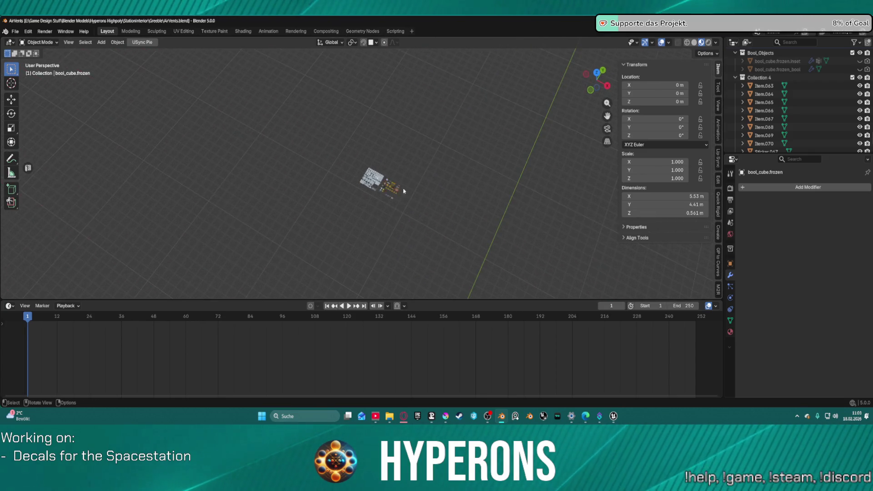
mouse_move(427, 173)
mouse_down()
mouse_move(485, 210)
mouse_move(370, 138)
mouse_up()
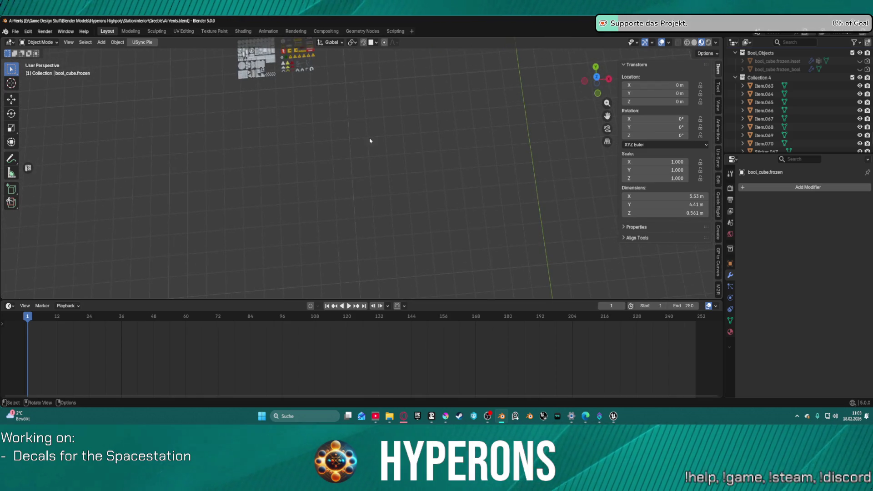
click(306, 57)
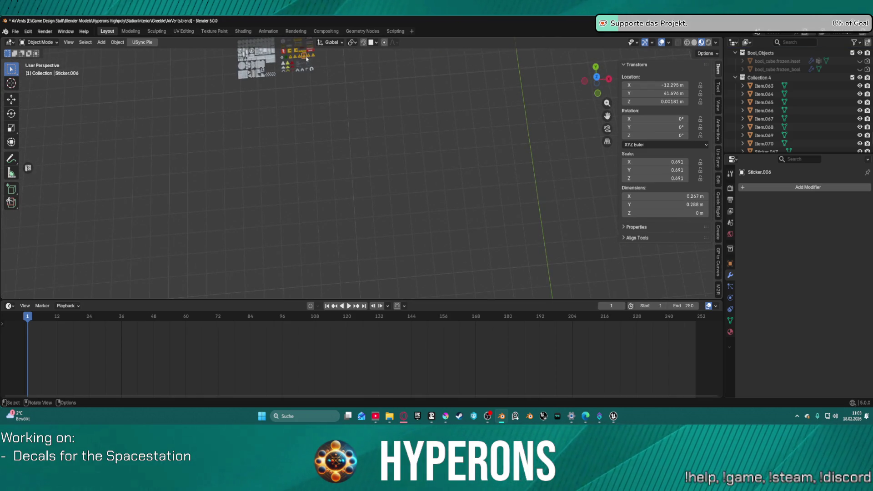
Frame Sticker.006, zoom out over the warning stickers, then open the vent's Object context menu.
key(KP_Decimal)
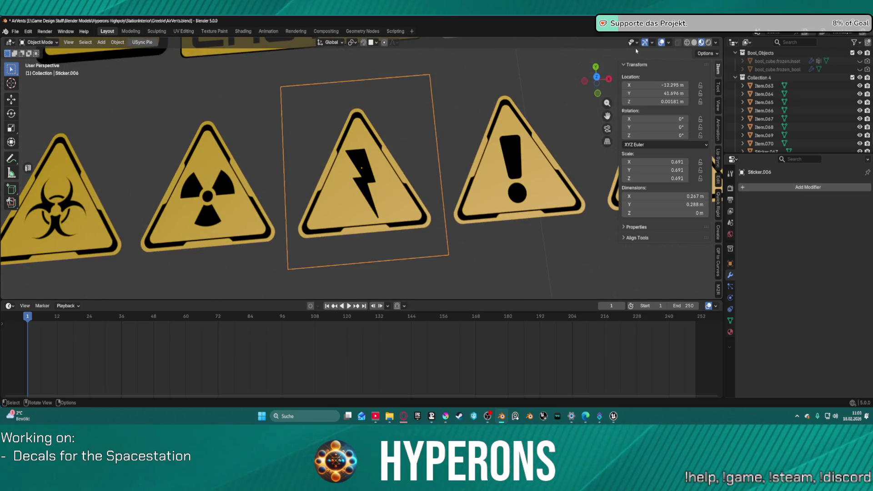
scroll(420, 138, down, 8)
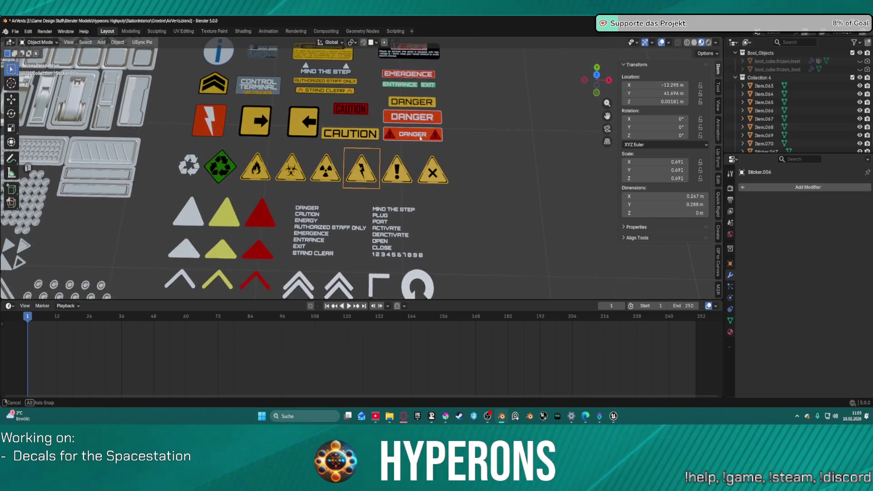
scroll(409, 137, down, 2)
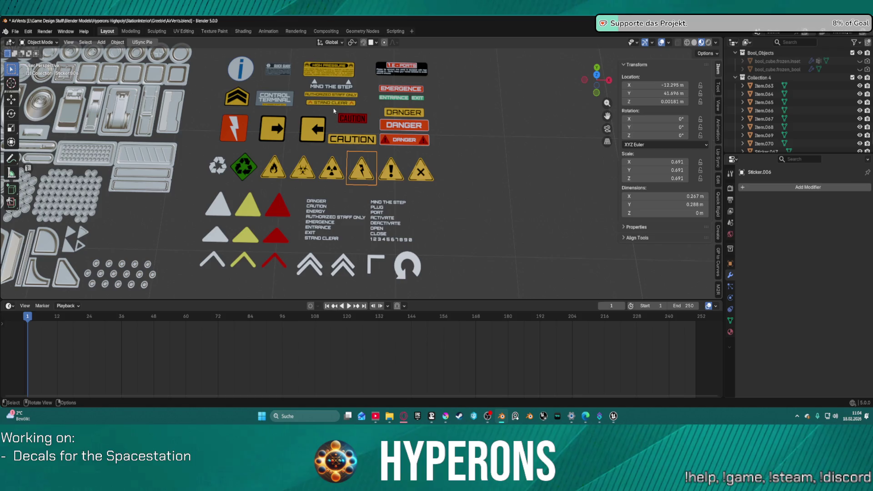
scroll(333, 110, down, 5)
mouse_move(479, 189)
mouse_down()
mouse_move(537, 147)
mouse_move(525, 142)
mouse_up()
scroll(525, 141, down, 4)
right_click(402, 178)
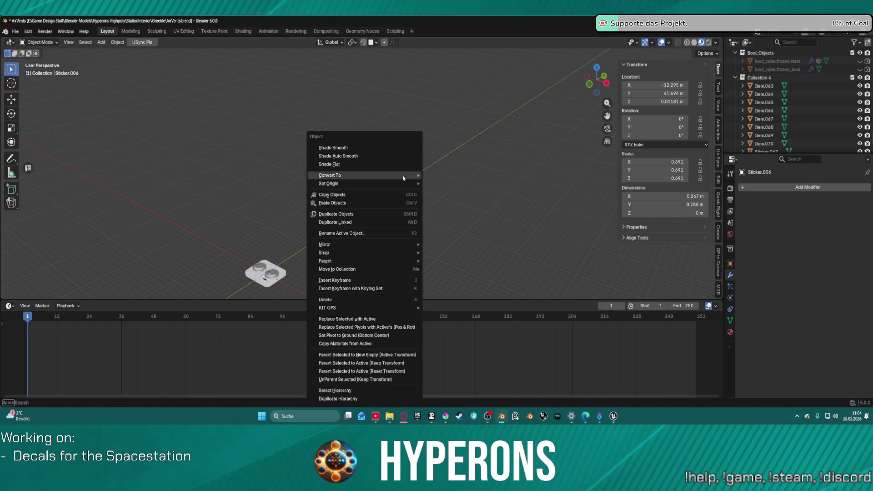
Dismiss the context menu, make Greeble.001 the active object, and switch to Unreal Engine.
key(Escape)
mouse_move(318, 150)
mouse_down()
mouse_move(299, 142)
mouse_move(311, 189)
mouse_up()
scroll(327, 195, up, 4)
scroll(360, 175, up, 4)
mouse_move(358, 113)
mouse_down()
mouse_move(339, 80)
mouse_move(374, 82)
mouse_move(370, 200)
mouse_up()
scroll(369, 203, up, 3)
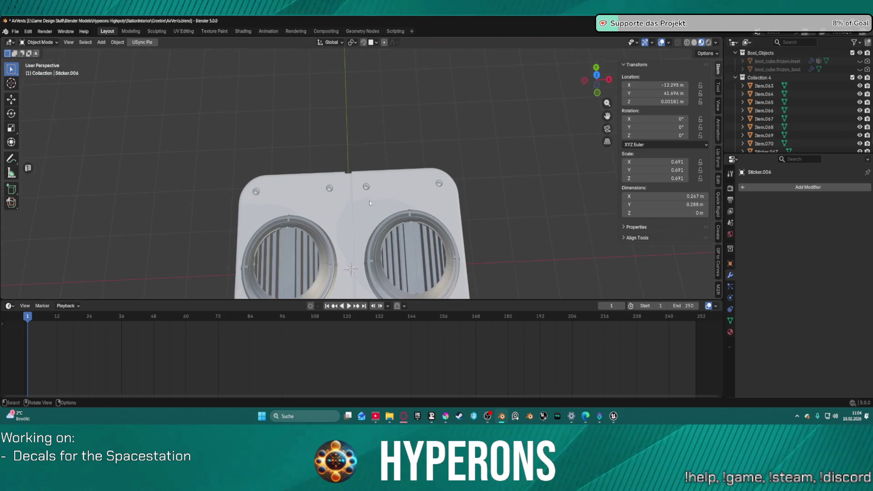
scroll(369, 201, down, 3)
mouse_move(362, 235)
mouse_down()
mouse_move(359, 159)
mouse_move(356, 181)
mouse_move(397, 217)
mouse_move(418, 192)
mouse_move(413, 203)
mouse_move(415, 195)
mouse_move(435, 206)
mouse_move(426, 219)
mouse_up()
click(445, 209)
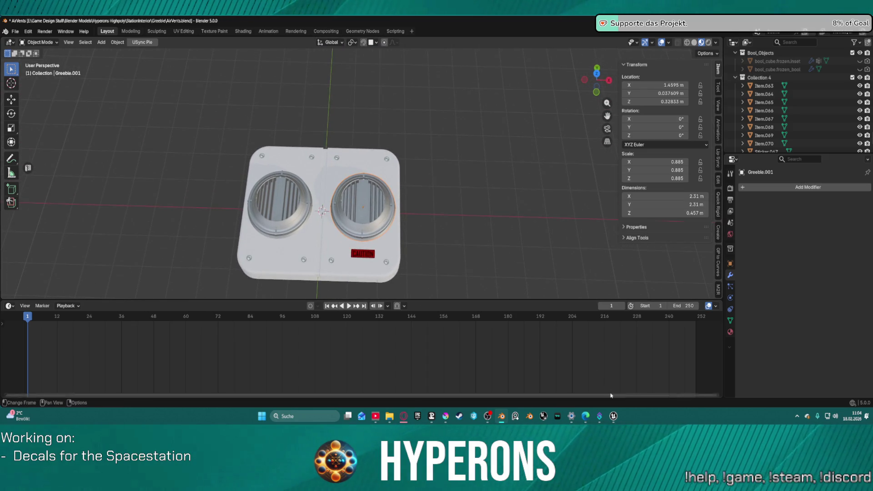
click(609, 420)
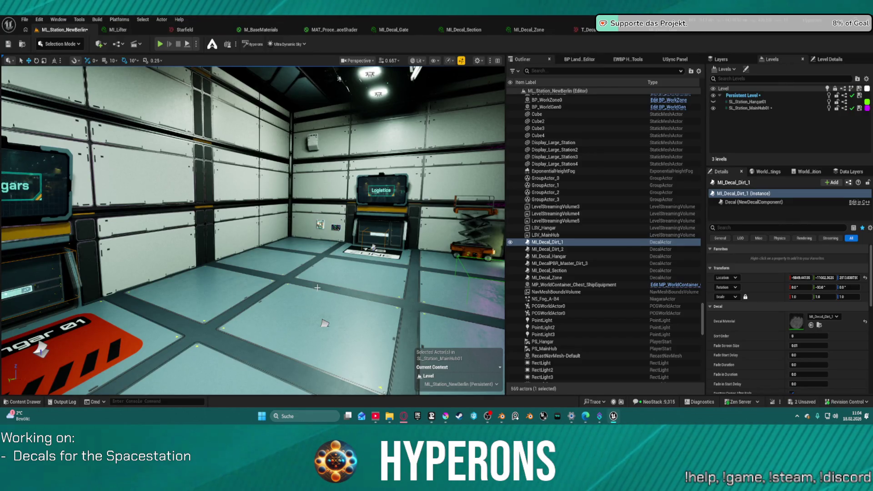
Select SM_FloorPanel_Corridor_23x7m_1.008 and locate its MI_TS_Main_2_Empty material among the assets.
scroll(322, 320, down, 2)
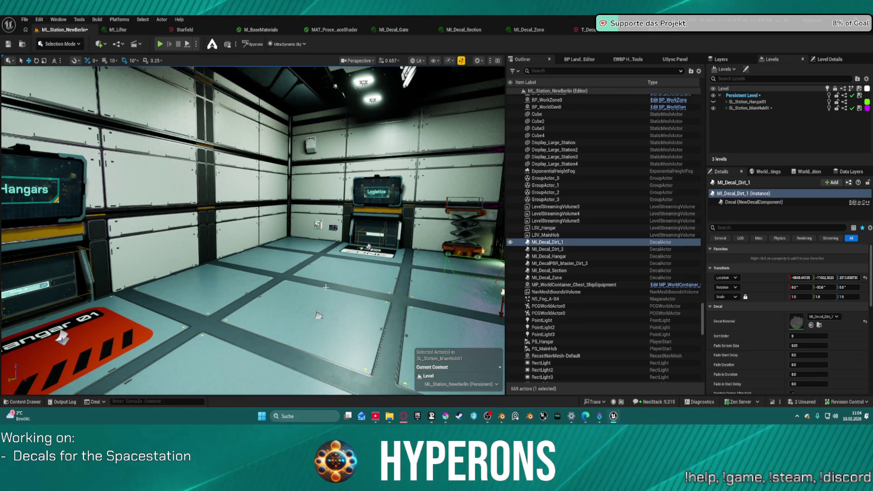
scroll(314, 314, down, 2)
scroll(313, 313, down, 1)
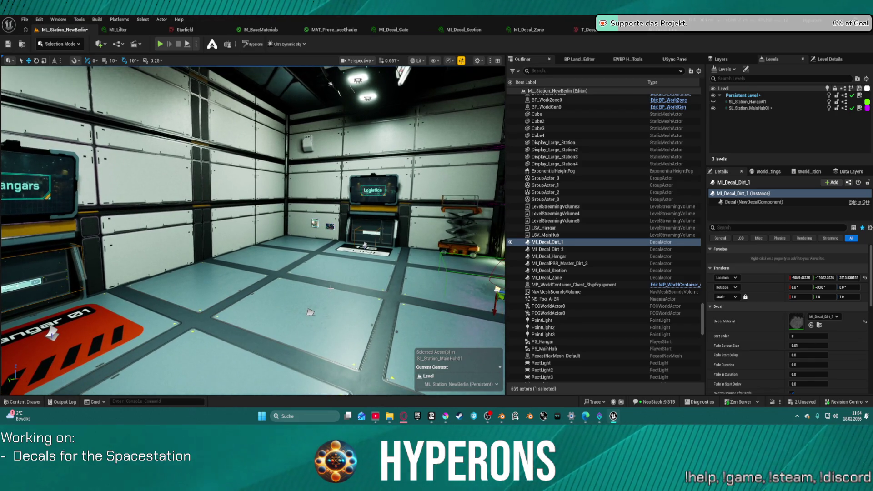
scroll(310, 312, down, 2)
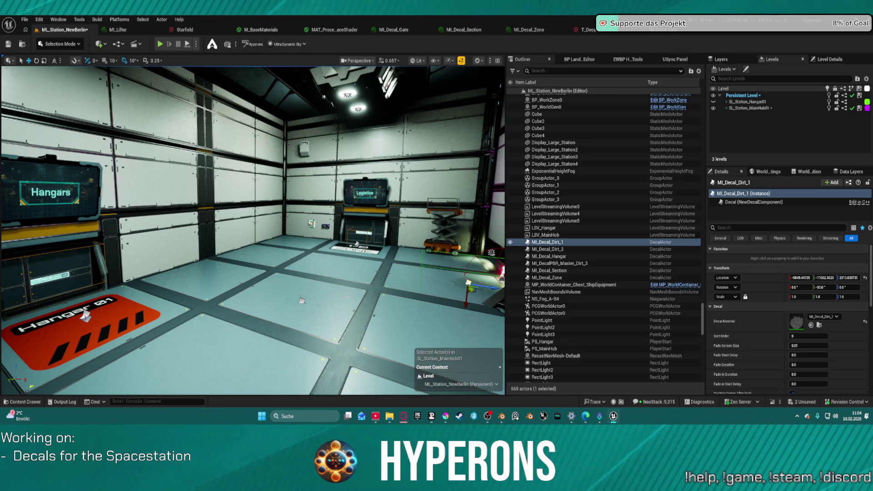
scroll(345, 293, down, 2)
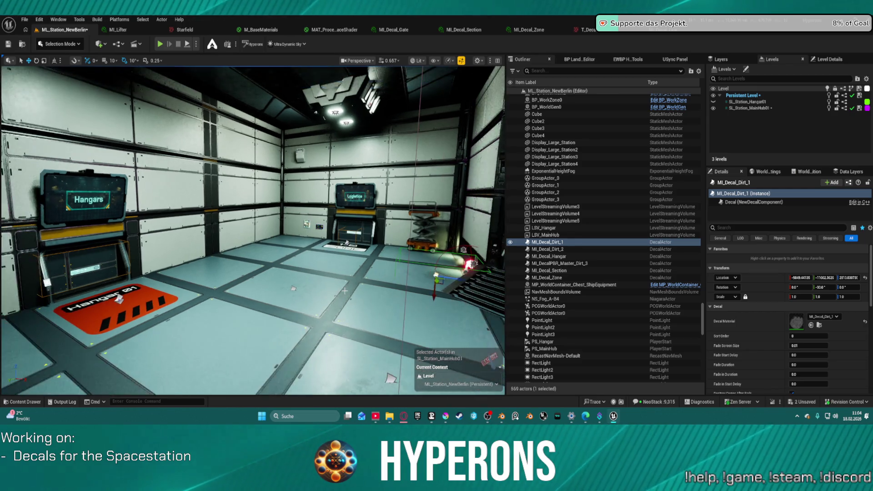
scroll(344, 291, up, 1)
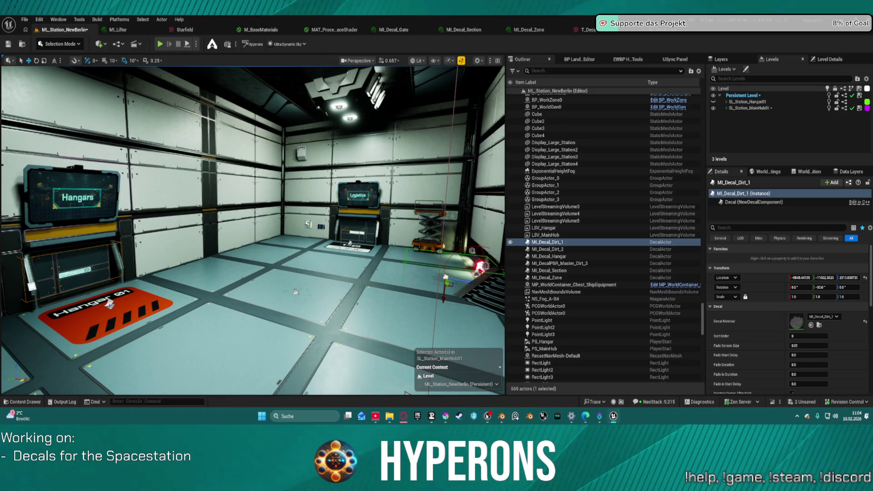
mouse_move(491, 417)
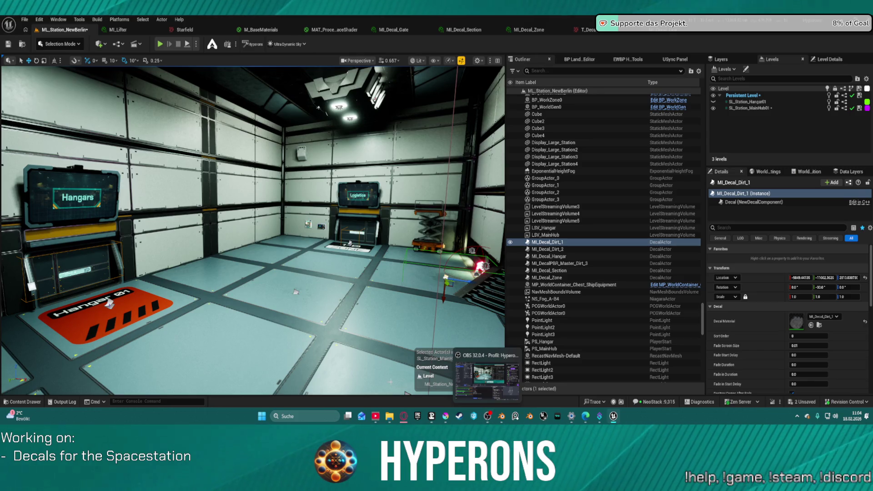
click(272, 347)
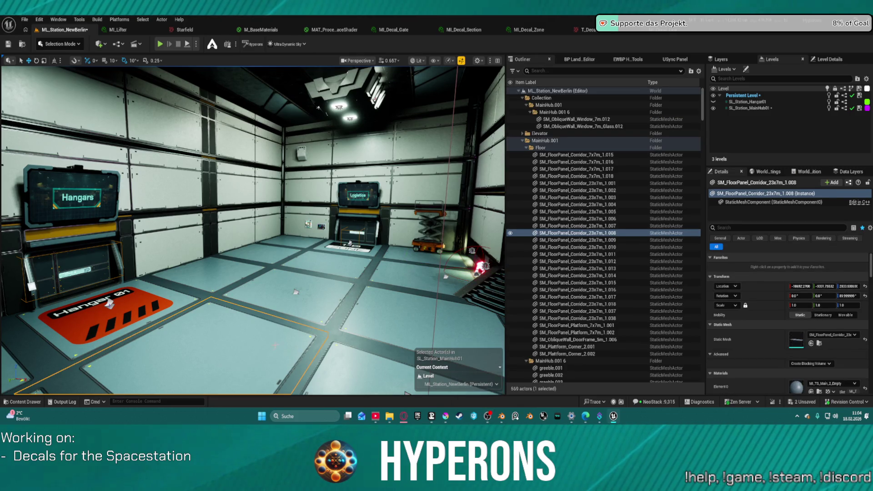
scroll(773, 341, down, 2)
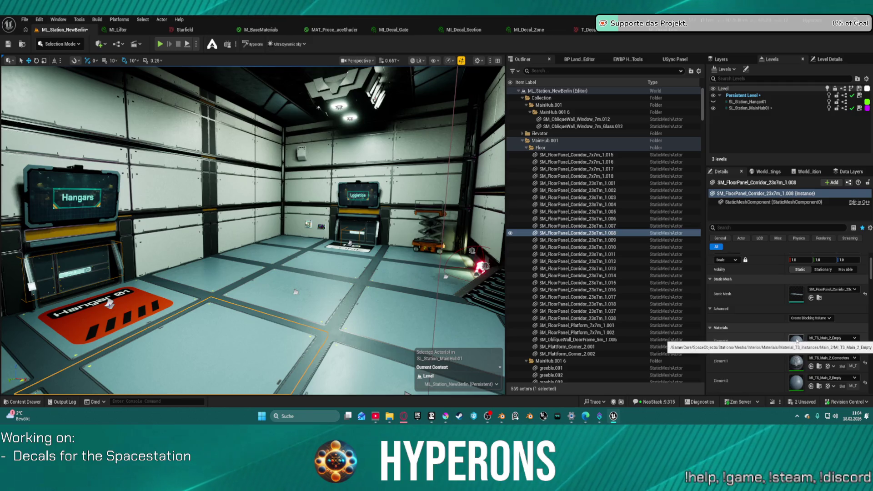
click(819, 346)
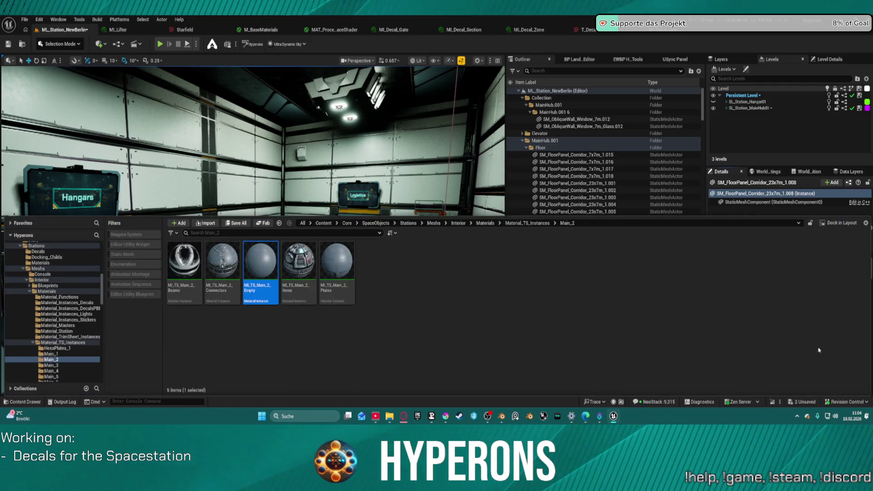
Inspect the MI_TS_Main_2_Empty material instance, fly back through the hangar, then return to Blender.
double_click(255, 275)
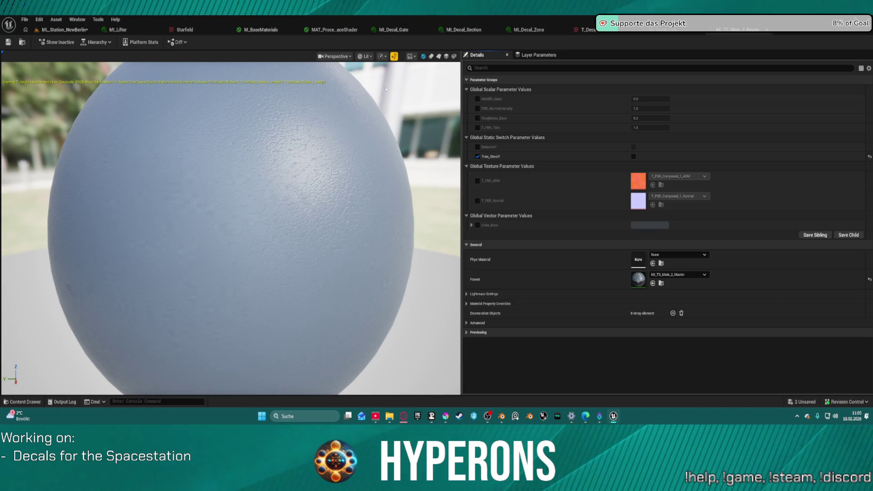
click(50, 30)
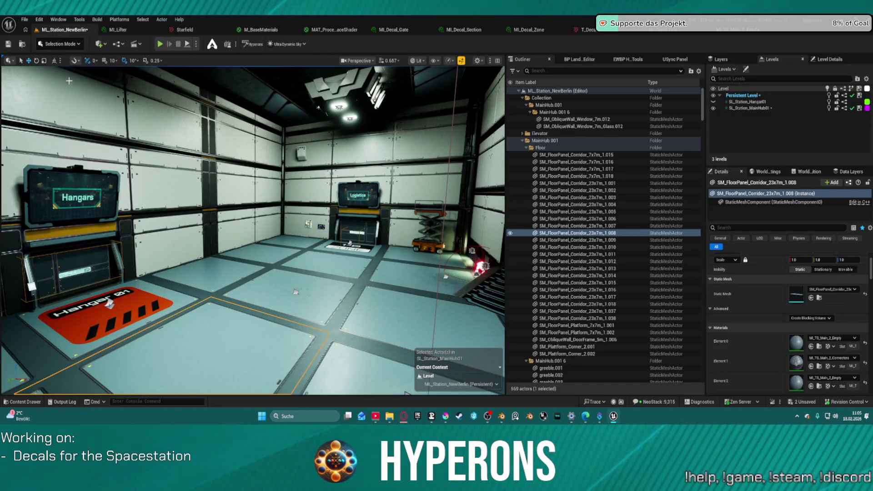
drag(345, 228, 331, 204)
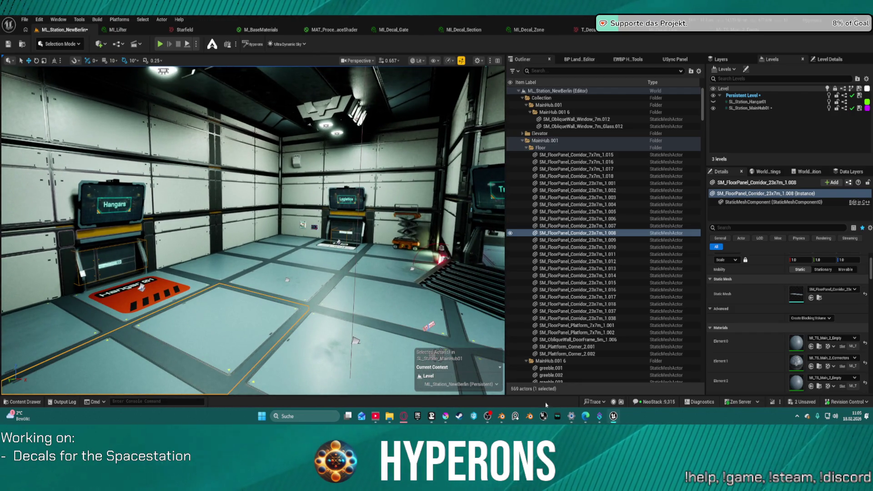
click(501, 416)
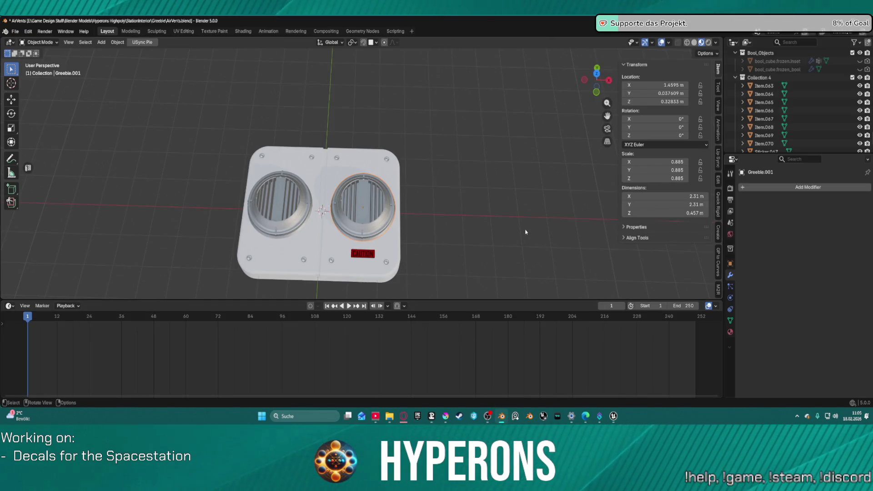
scroll(470, 231, down, 3)
Orbit the greeble and check the base plate's and right vent's material settings.
mouse_move(421, 257)
mouse_down()
mouse_move(425, 207)
mouse_move(429, 216)
mouse_move(415, 191)
mouse_move(373, 220)
mouse_up()
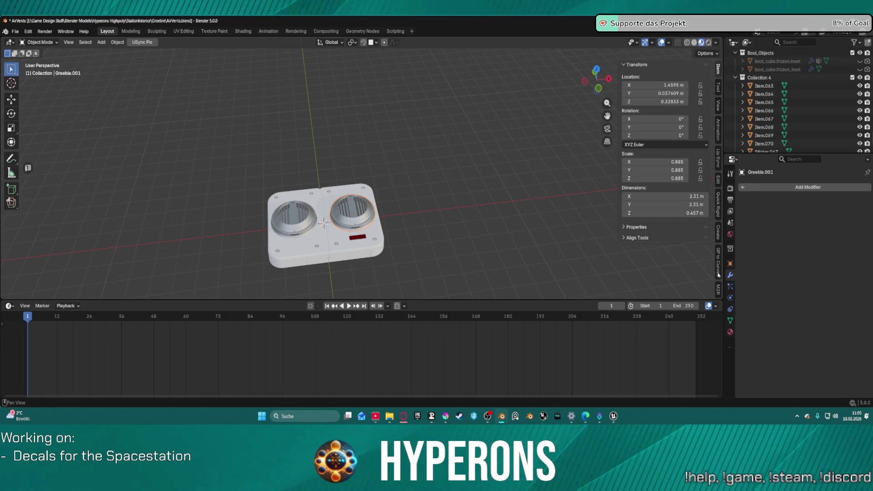
click(730, 234)
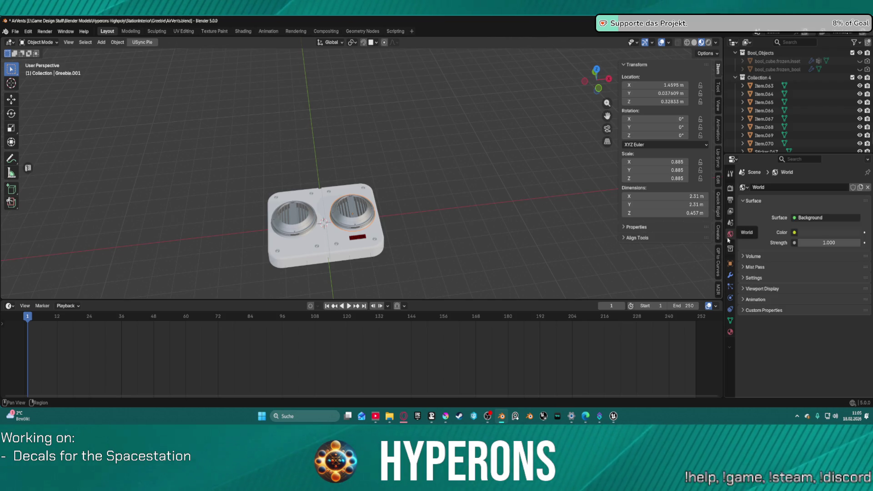
click(730, 331)
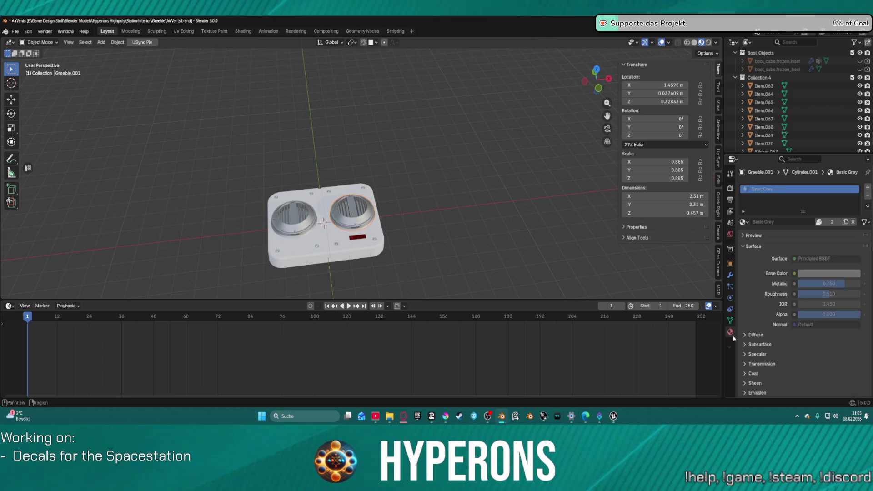
click(366, 251)
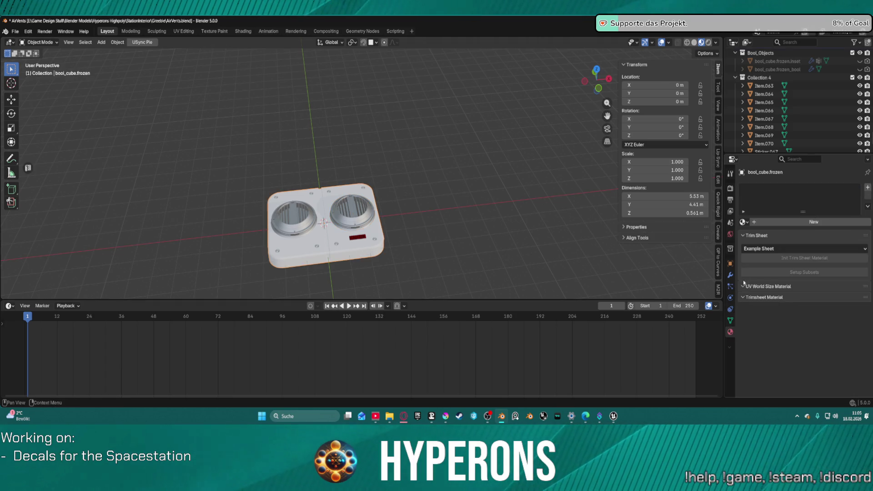
click(335, 215)
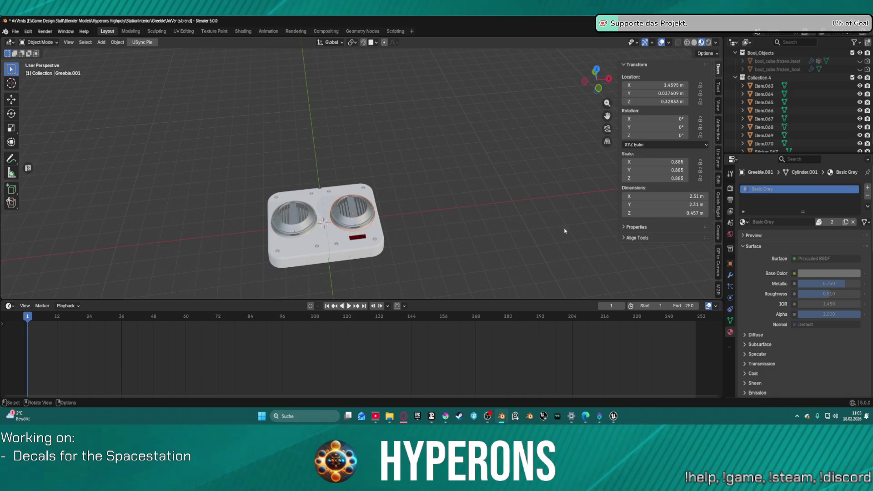
click(743, 222)
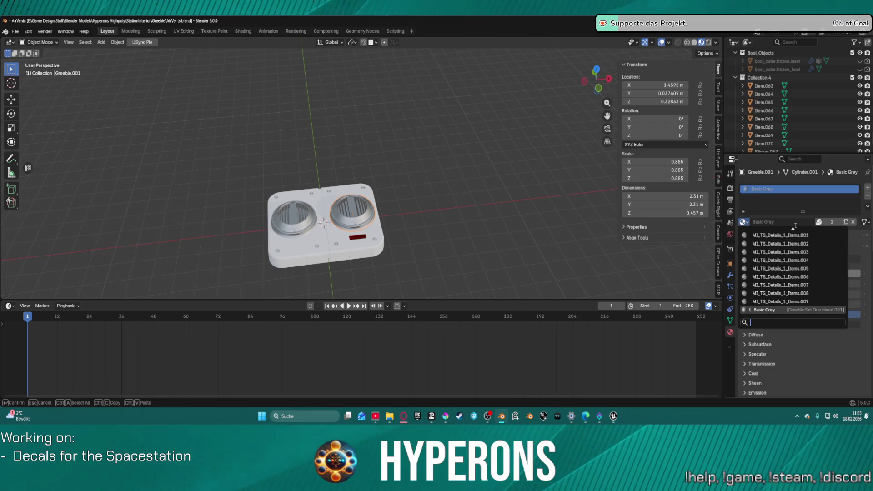
key(Escape)
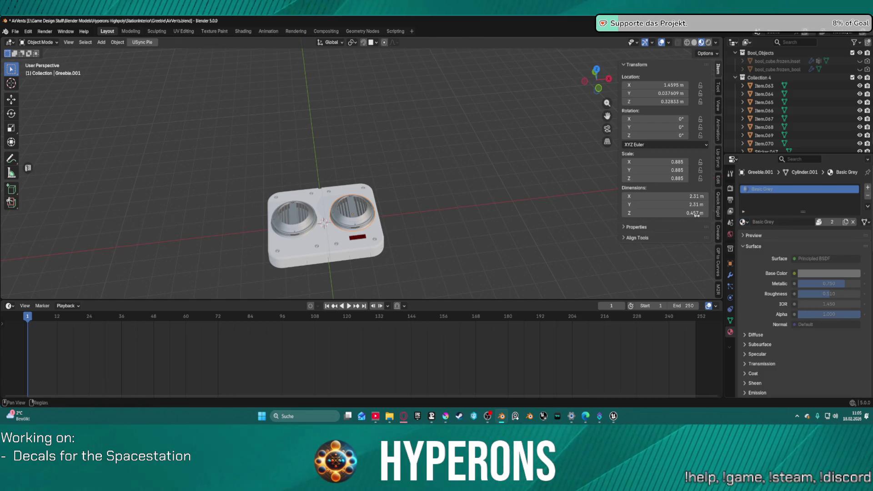
Toggle the right vent into Edit Mode and back, then add the left vent to the selection.
key(ctrl+Tab)
click(447, 213)
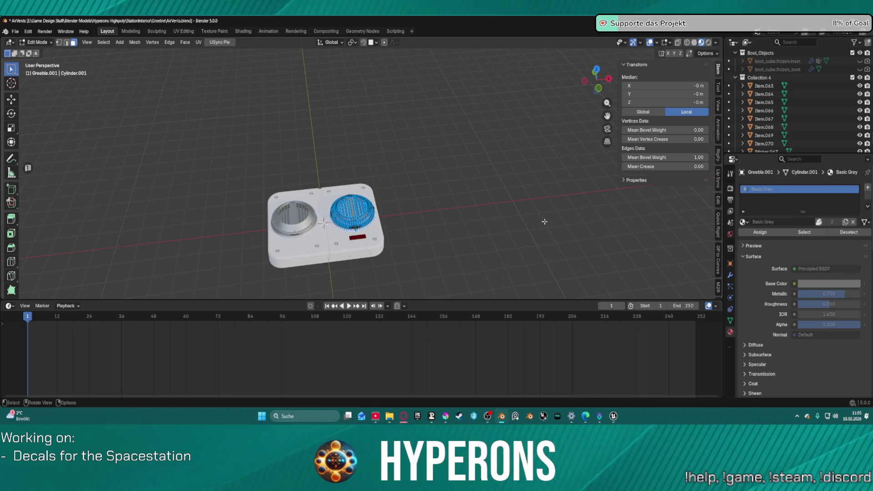
key(ctrl+Tab)
click(325, 226)
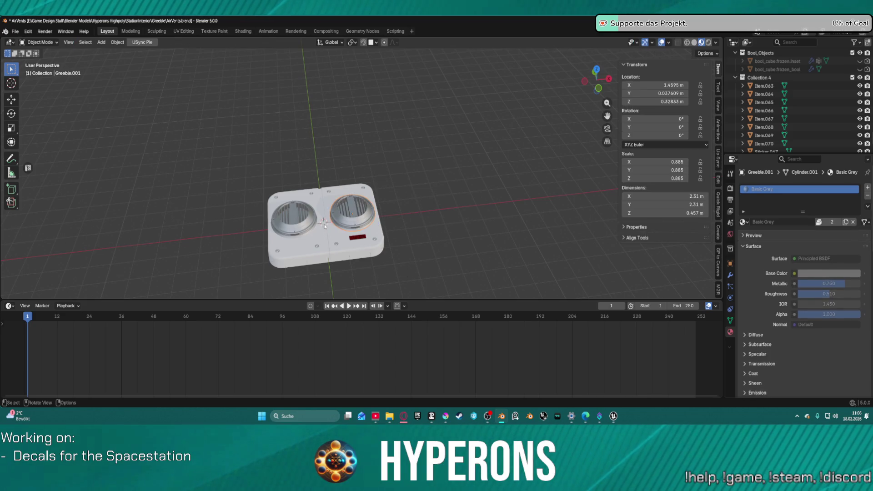
shift+click(294, 218)
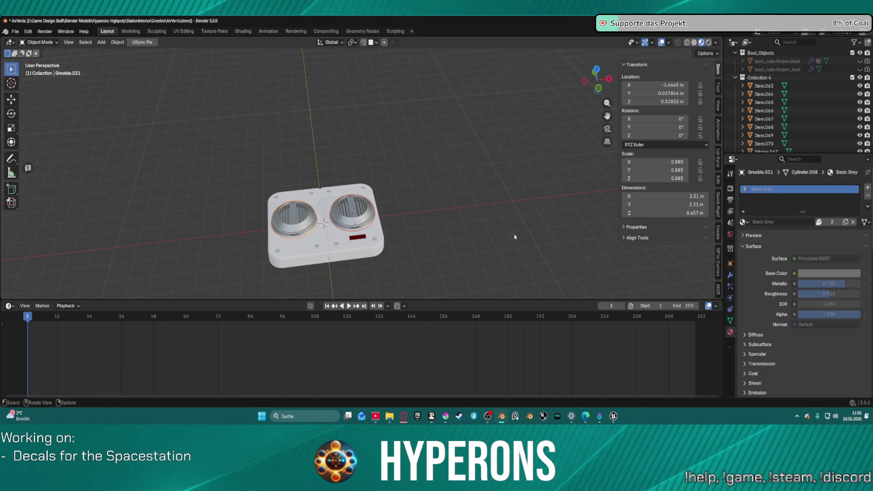
scroll(784, 289, down, 3)
scroll(784, 289, down, 1)
scroll(763, 280, up, 4)
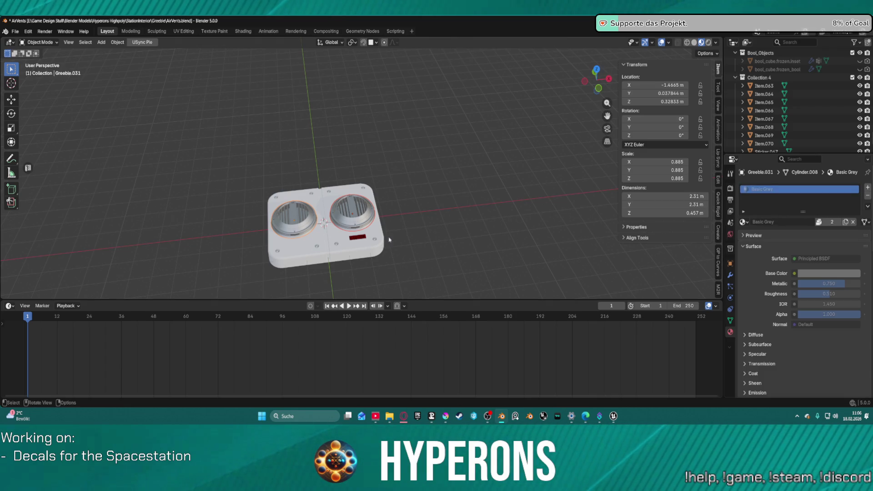
Create a new material on bool_cube.frozen and name it Base.
click(308, 250)
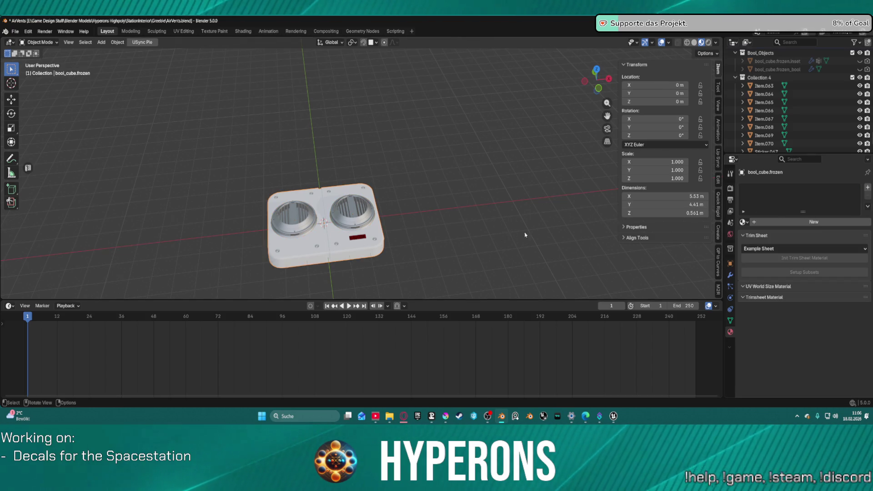
click(753, 222)
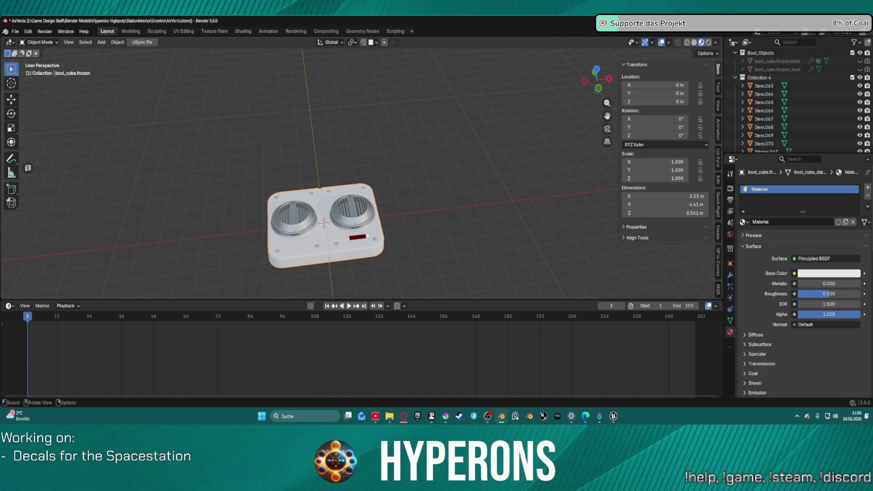
click(754, 222)
text(Bas)
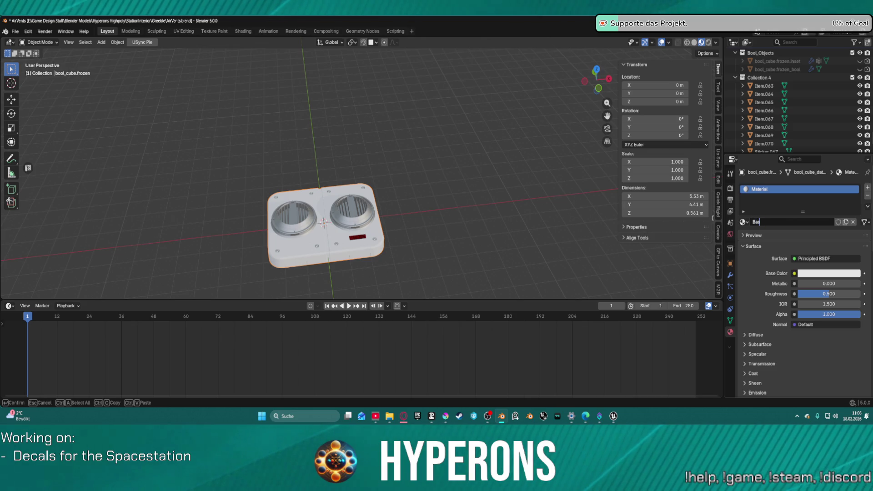
text(e)
key(Return)
Add decals Item.065, Item.067 and Item.068 to the selection, then reselect only the base plate.
scroll(377, 243, up, 3)
scroll(377, 243, down, 3)
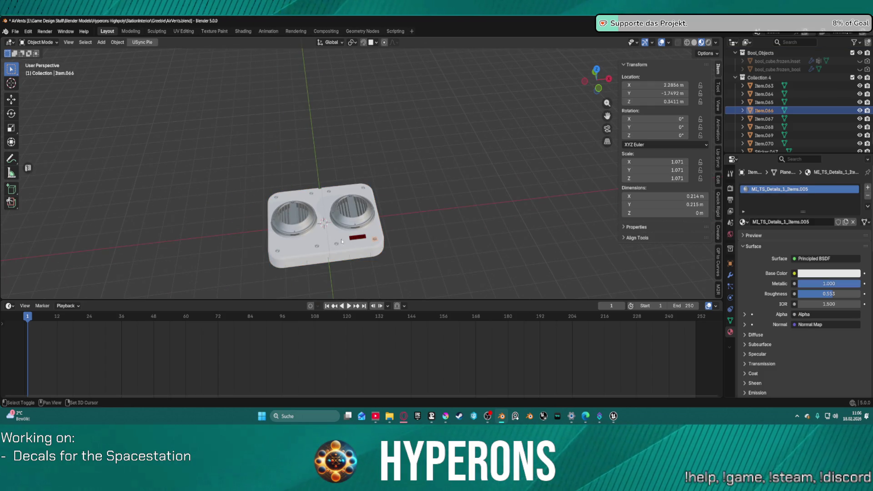
shift+click(337, 245)
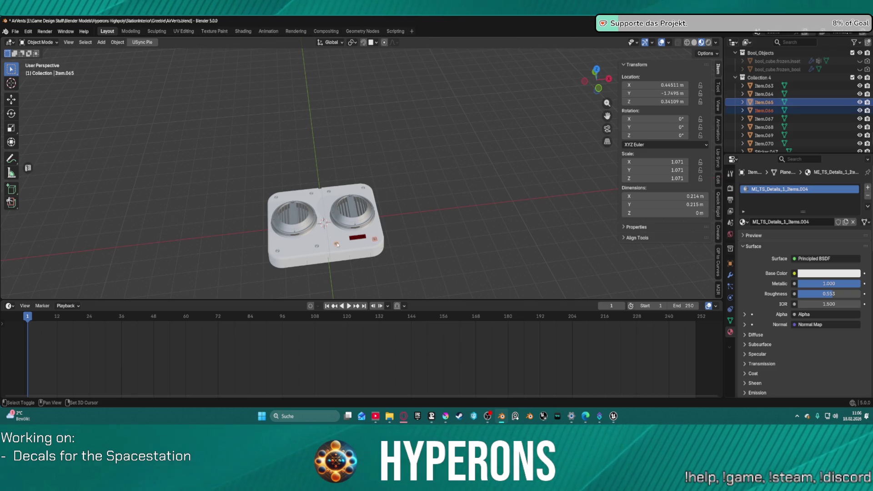
shift+click(317, 246)
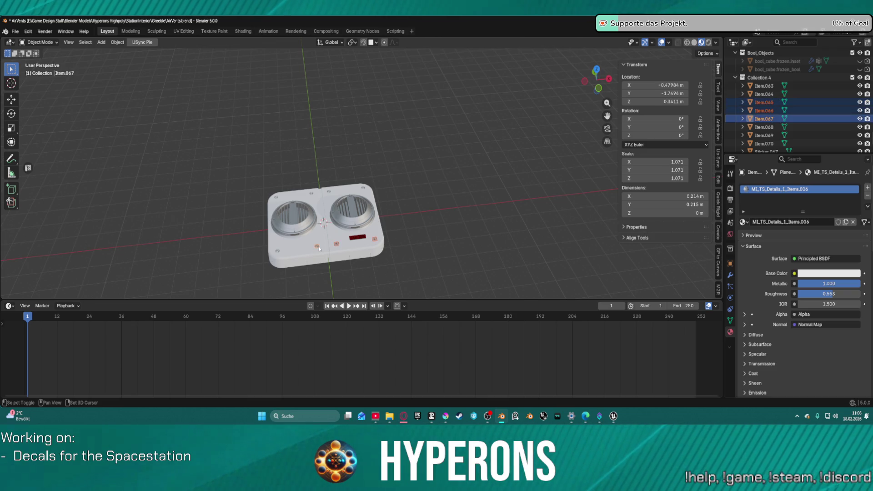
shift+click(277, 250)
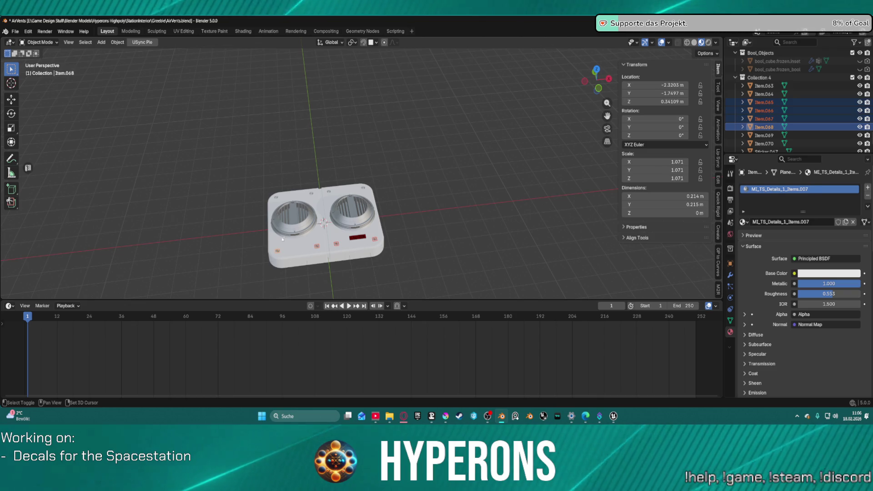
click(276, 199)
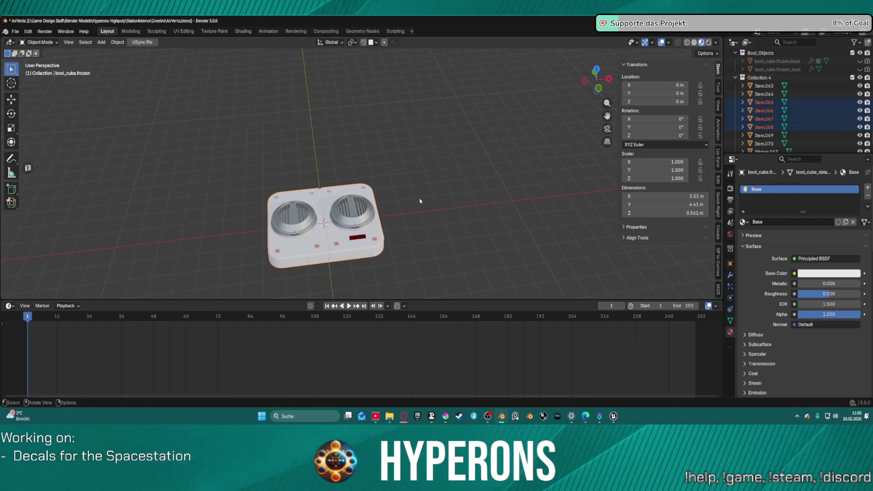
Rename screw decal Item.068's material from MI_TS_Details_1_Items.007 to MI_Details.
scroll(392, 200, up, 4)
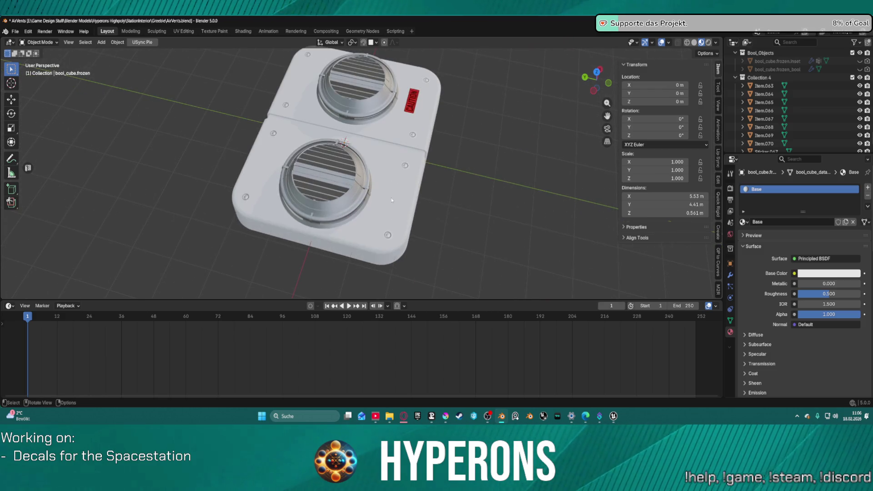
click(389, 237)
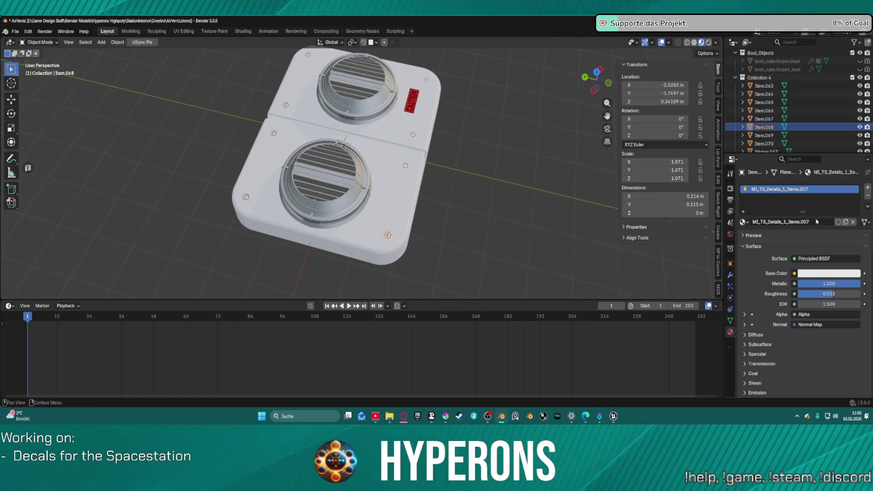
click(812, 222)
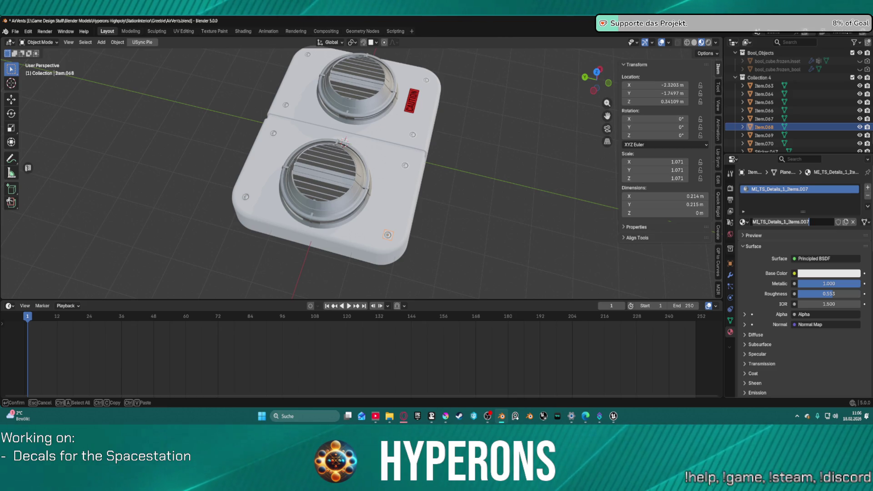
text(MI_De)
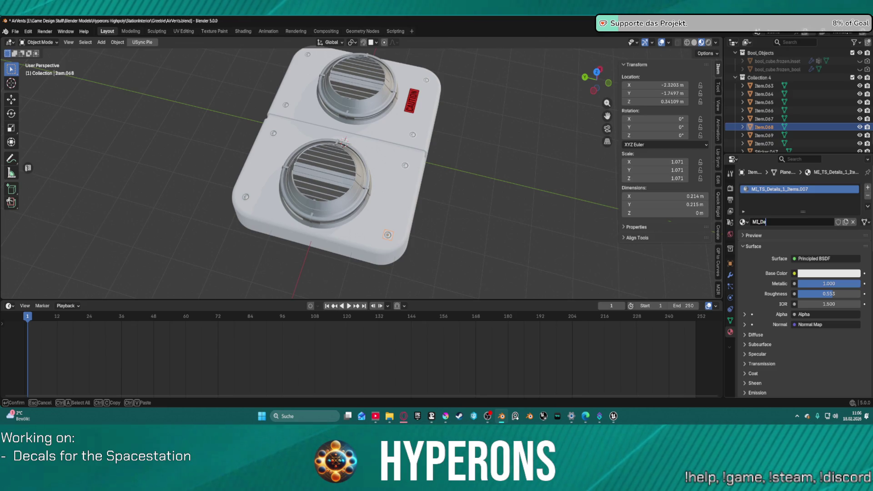
text(tai)
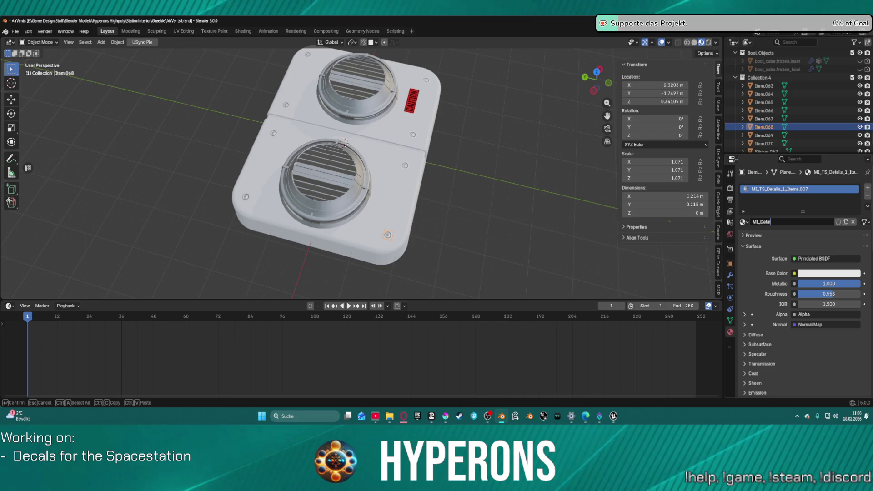
text(ls_)
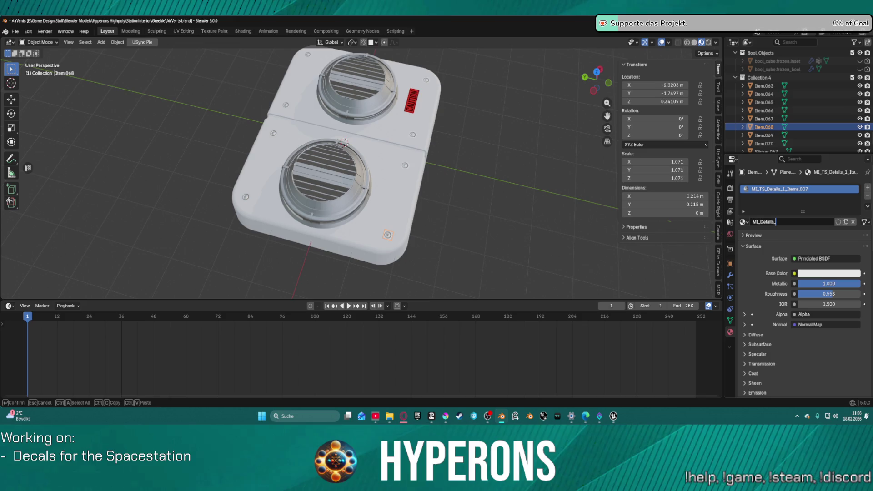
key(BackSpace)
key(Return)
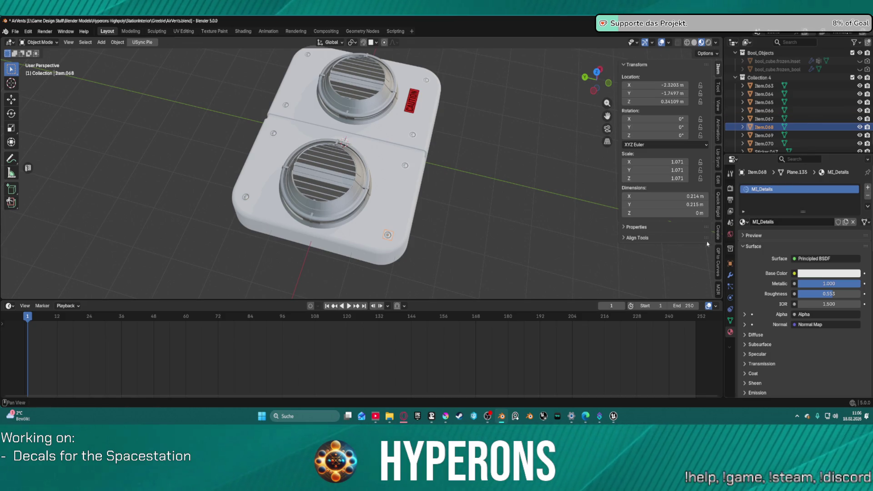
click(404, 167)
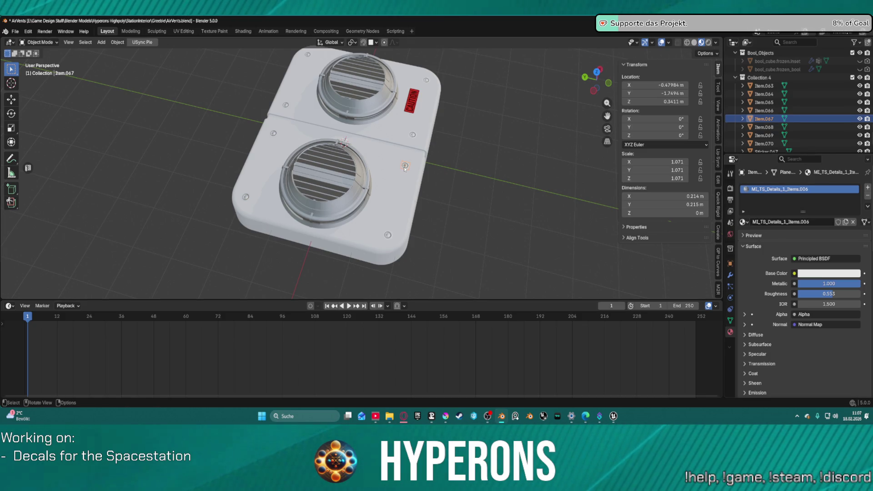
Assign the existing MI_Details material to screw decal Item.067.
click(751, 222)
key(Escape)
click(743, 222)
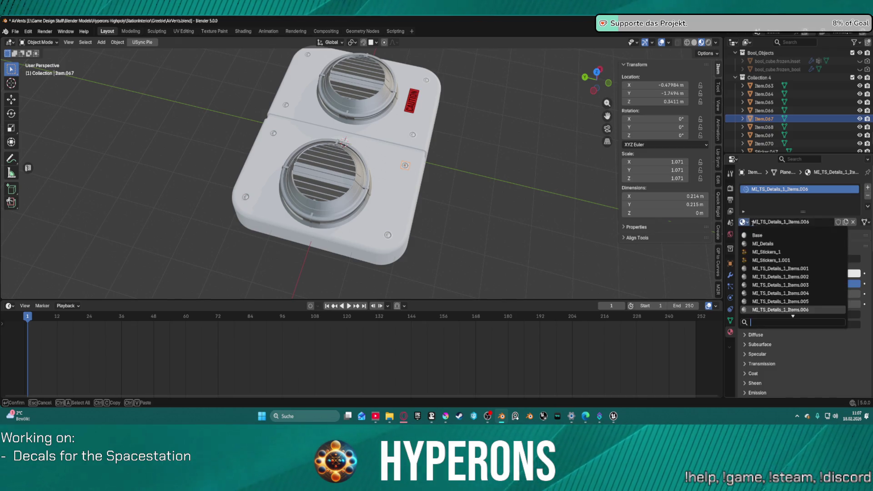
scroll(810, 273, down, 3)
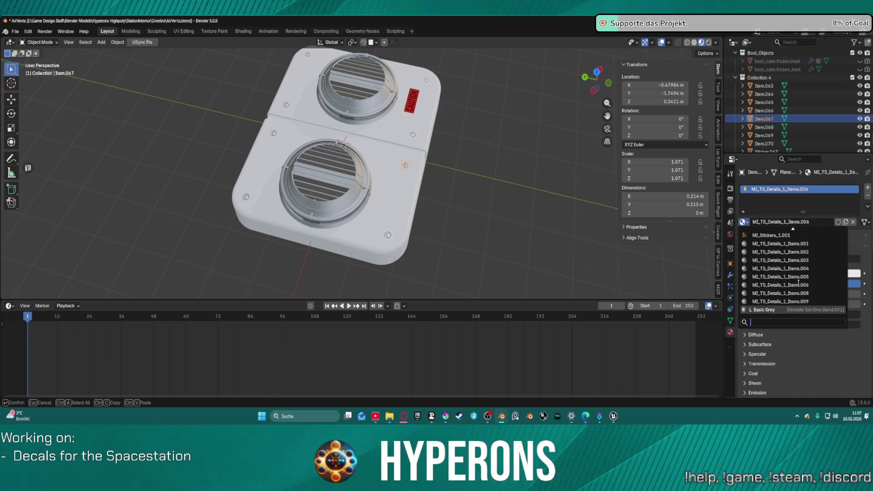
scroll(796, 273, up, 3)
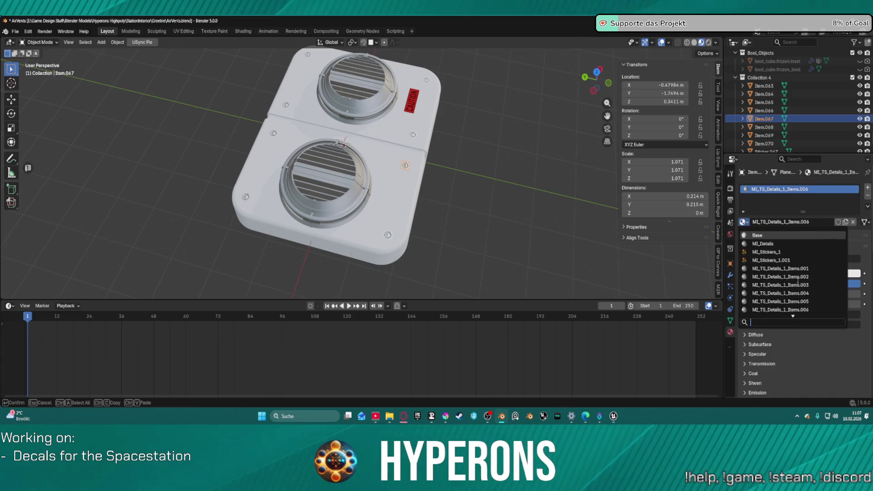
click(761, 244)
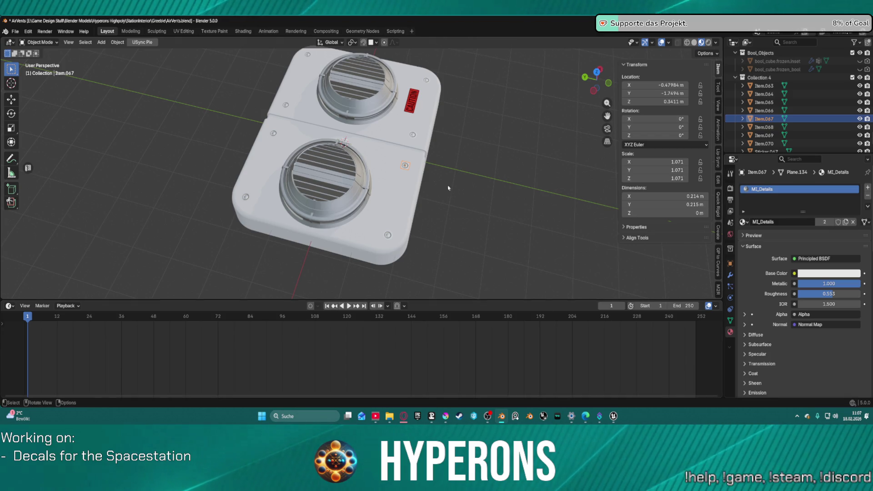
Select screws Item.065, Item.066, Item.064 and the other corner screws, ending on the lower-left screw.
click(411, 135)
shift+click(427, 80)
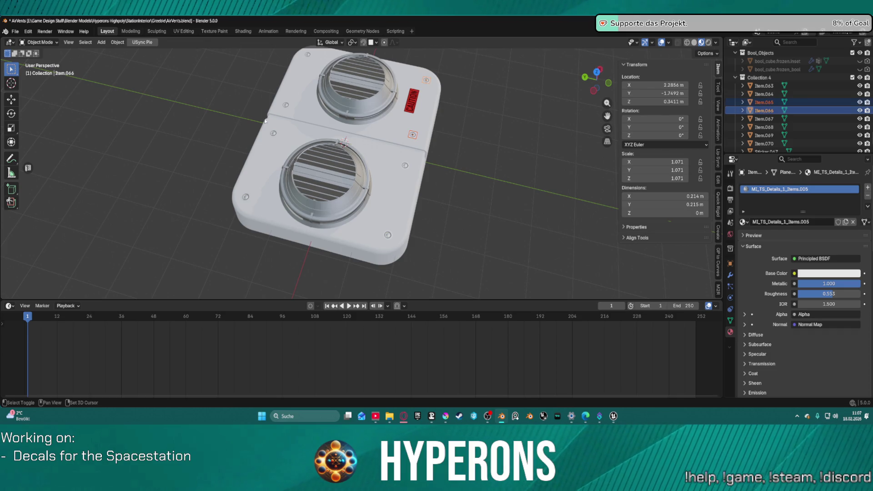
shift+click(285, 106)
shift+click(308, 55)
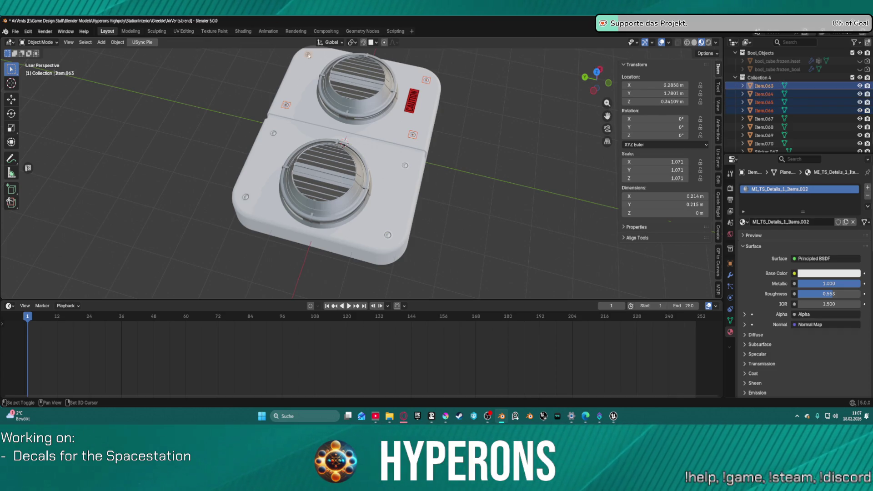
shift+click(273, 134)
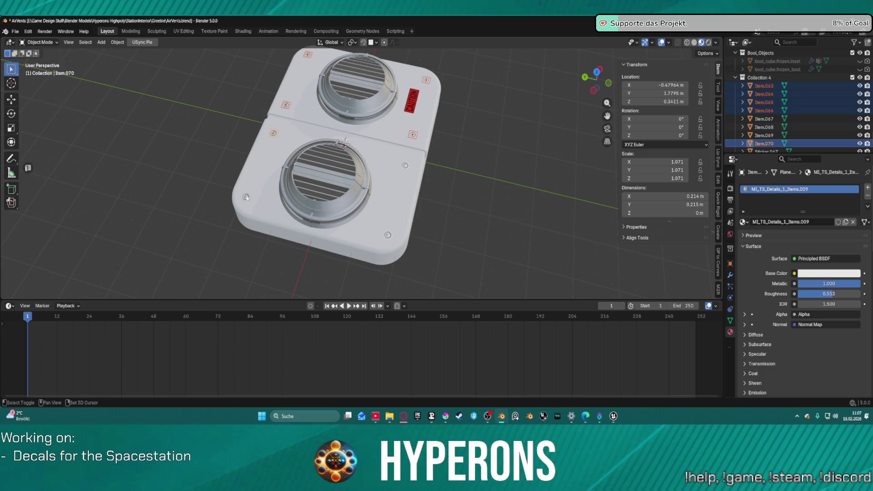
shift+click(246, 196)
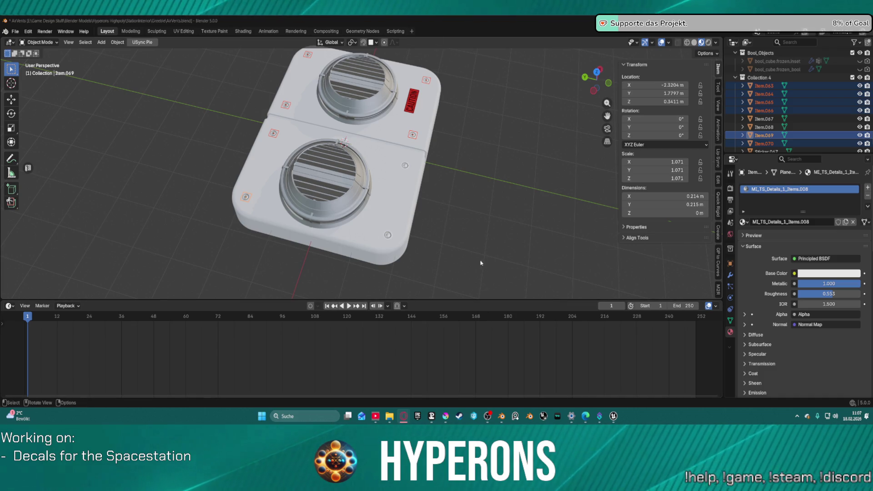
click(485, 416)
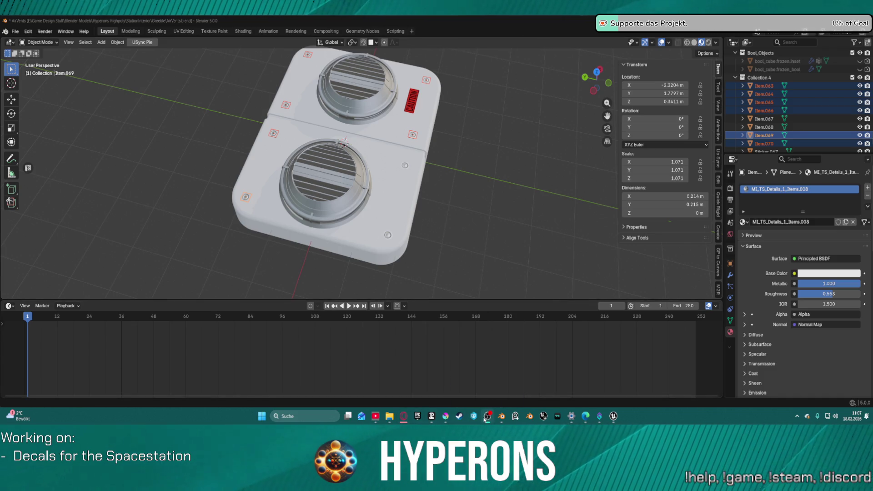
Fly the Unreal viewport past the Hangars terminal to the Section 01 floor decal and back out.
click(613, 416)
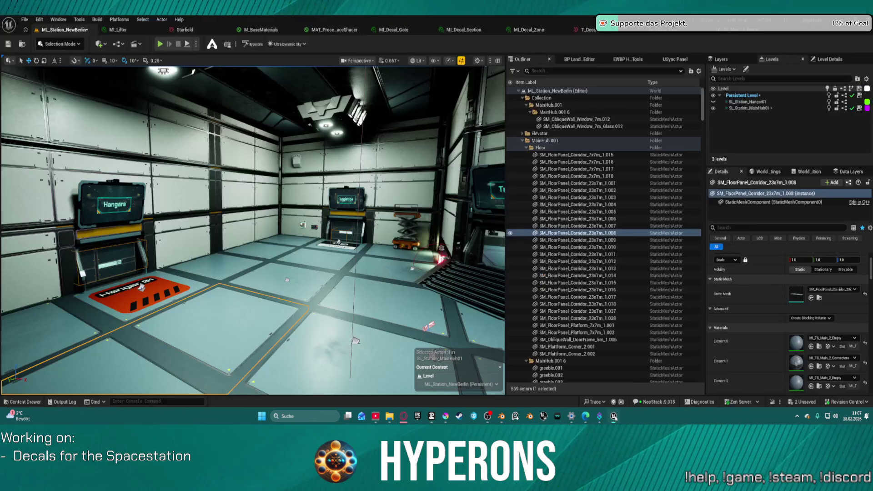
mouse_move(365, 252)
mouse_down()
mouse_move(340, 222)
mouse_move(356, 297)
mouse_move(352, 253)
mouse_up()
mouse_move(261, 315)
mouse_down()
mouse_move(260, 308)
mouse_move(214, 303)
mouse_up()
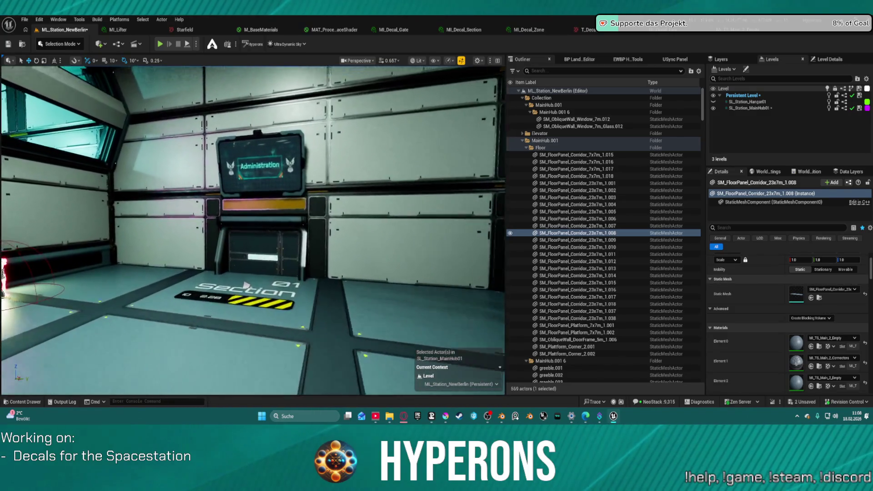
drag(246, 285, 245, 234)
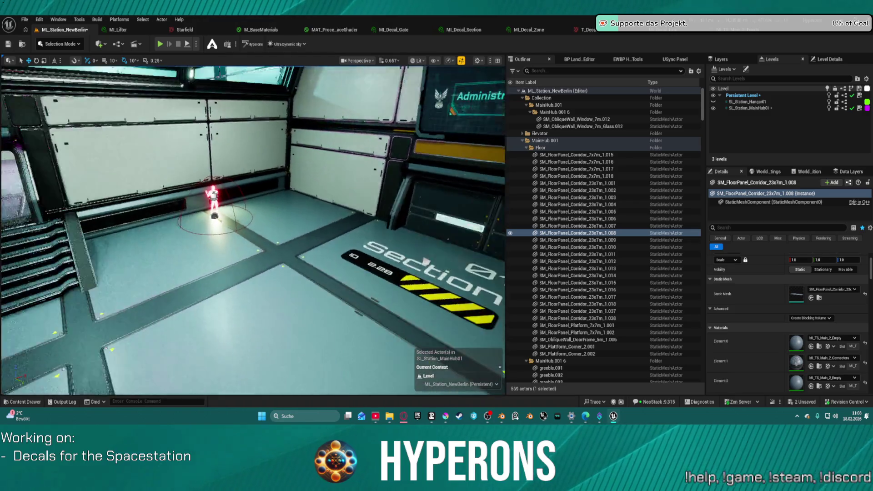
drag(425, 261, 435, 408)
Open T_Decal_Deck_01.kra from Krita's recent files, show its grey background layer, then return to Blender.
click(445, 416)
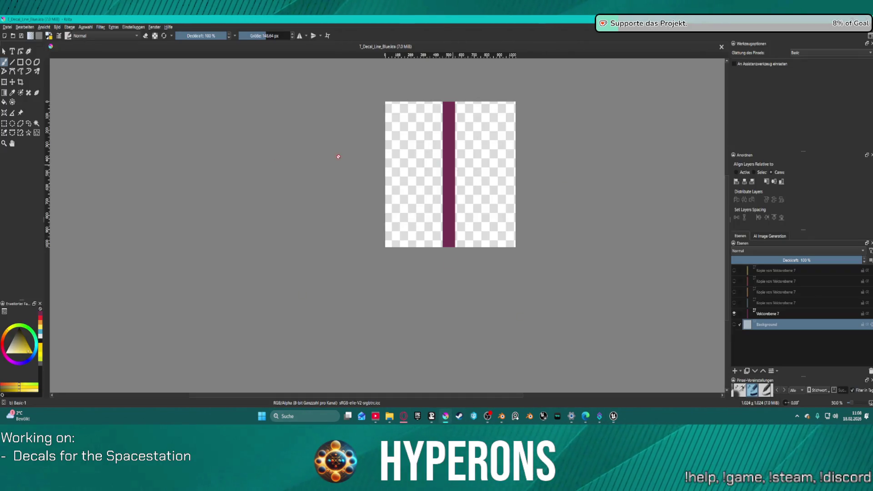
click(13, 27)
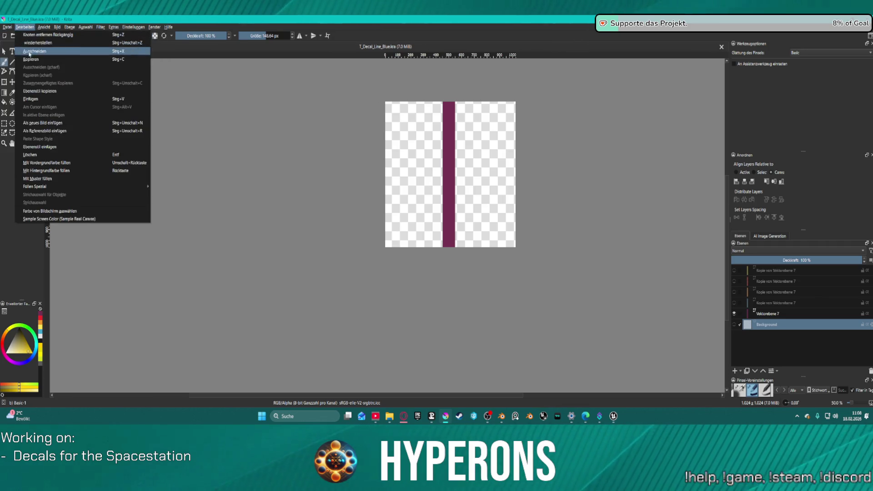
click(11, 26)
click(10, 26)
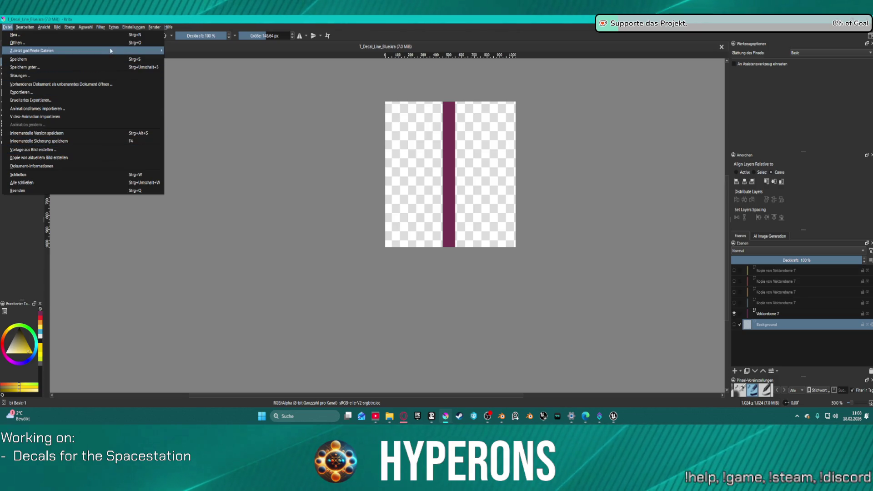
mouse_move(109, 50)
click(219, 71)
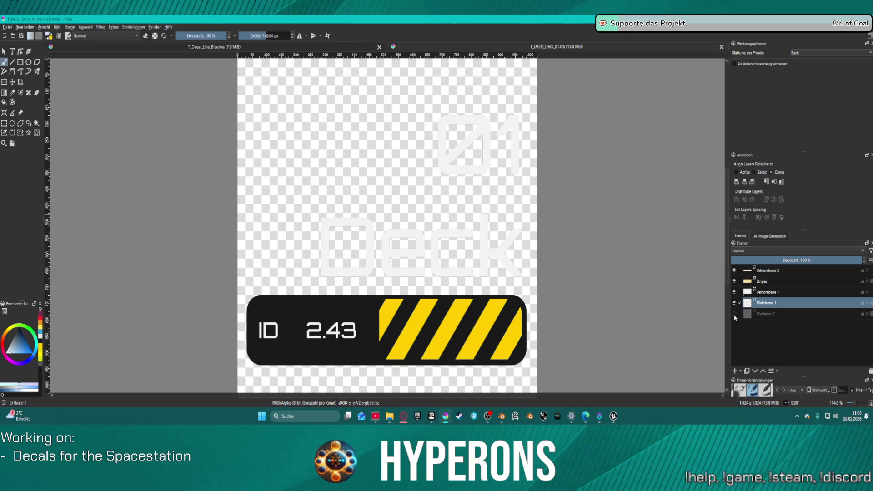
click(733, 313)
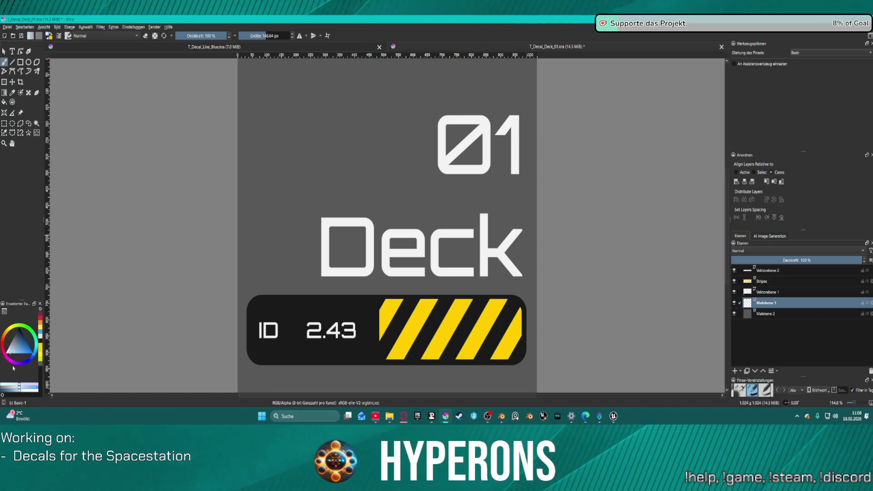
click(503, 419)
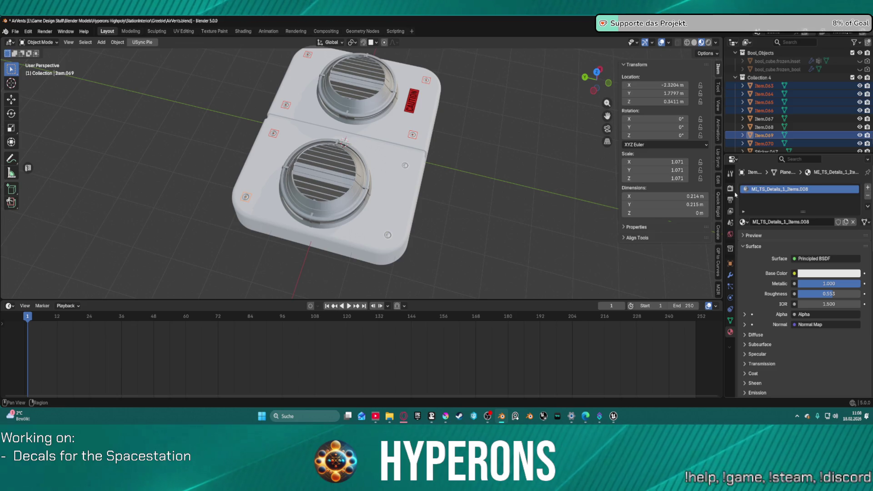
Give the lower-left screw Item.069 the shared MI_Details material instead of renaming its own.
click(817, 222)
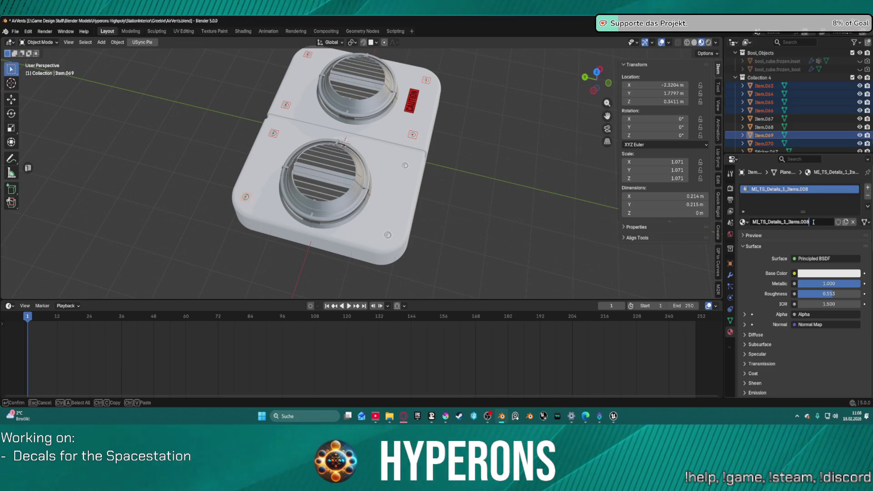
click(782, 223)
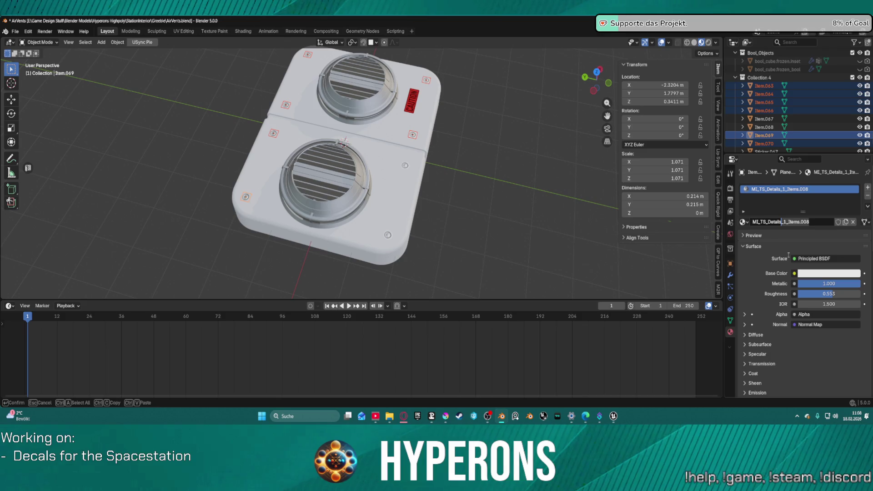
key(Delete)
key(Delete)
key(Delete)
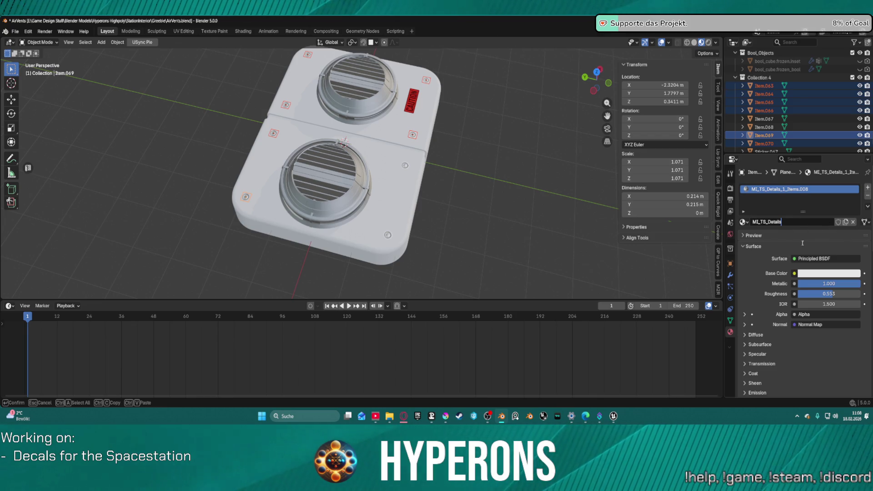
key(Escape)
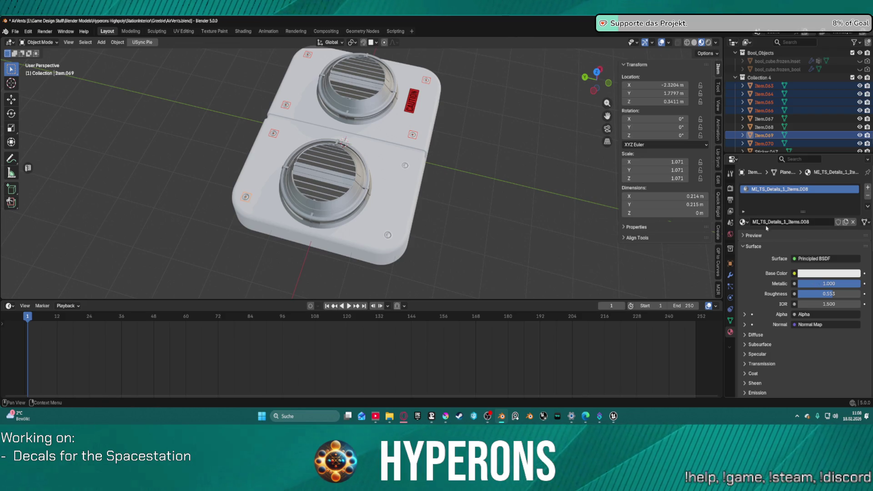
click(744, 222)
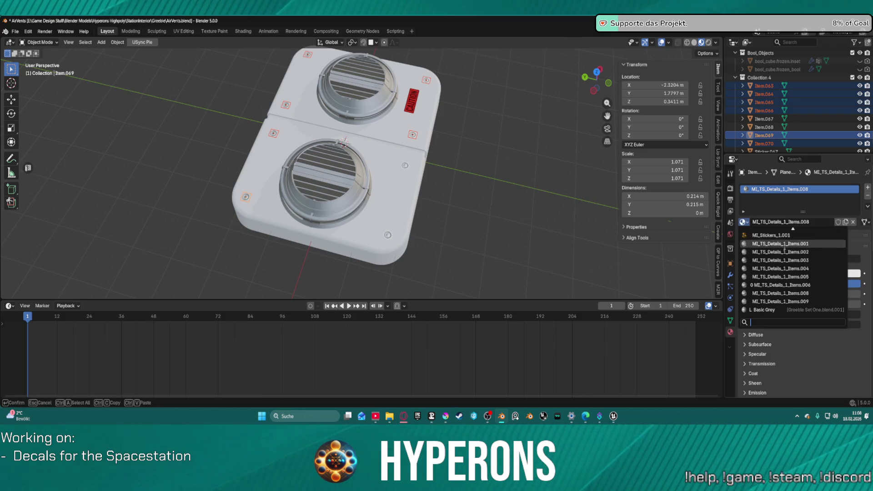
click(780, 244)
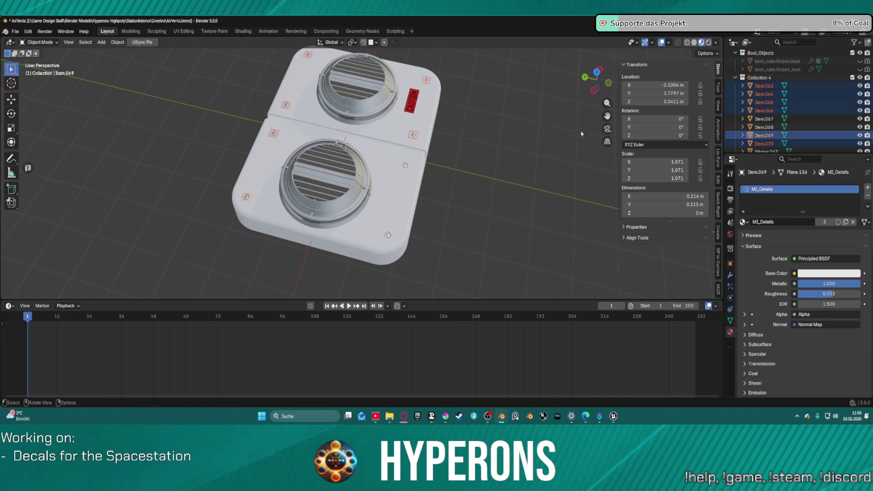
Deselect all the detail pieces and show the USync add-on tab.
click(474, 138)
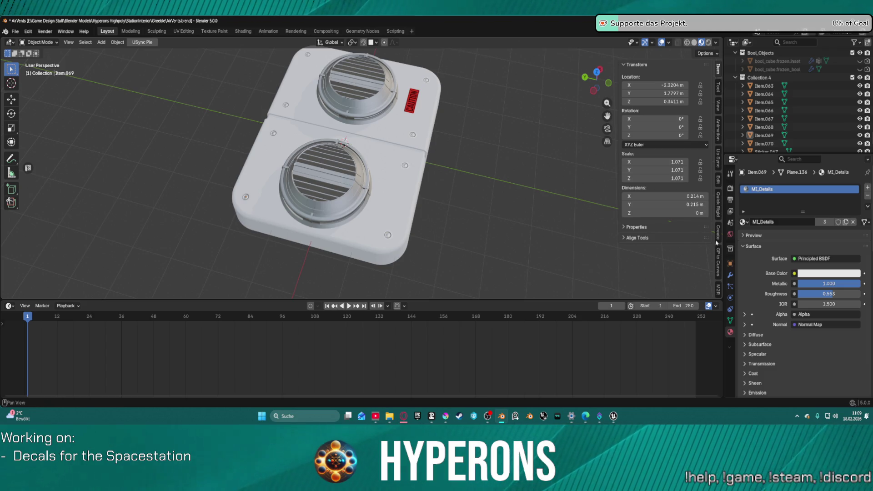
scroll(718, 79, down, 5)
scroll(719, 114, down, 10)
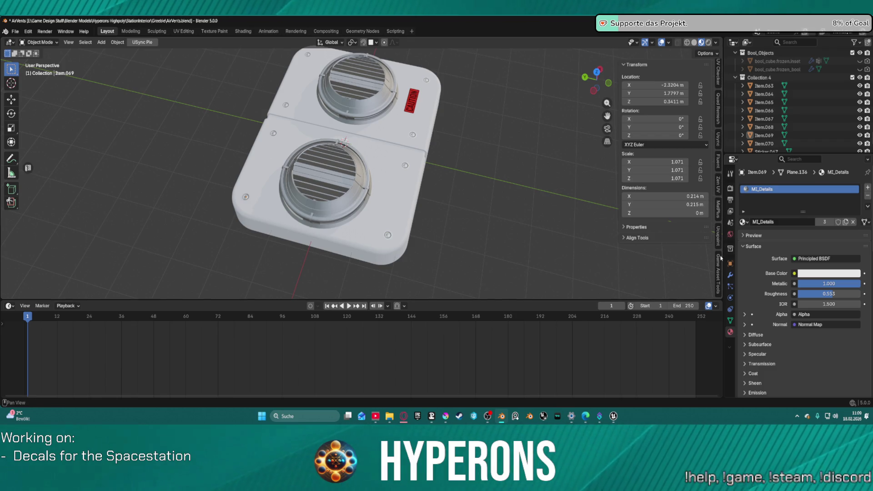
click(718, 138)
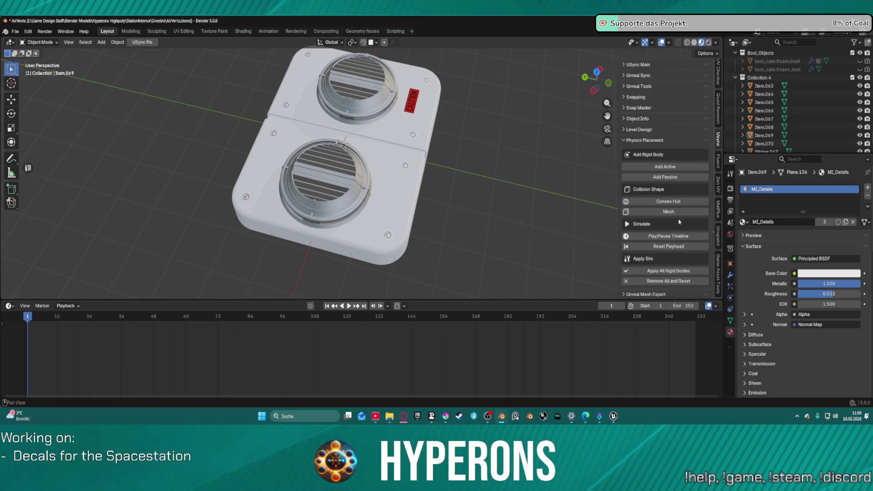
scroll(590, 182, up, 5)
scroll(646, 126, down, 5)
Expand the Unreal Mesh Export panel and select the base plate mesh.
scroll(666, 143, up, 5)
scroll(669, 152, down, 10)
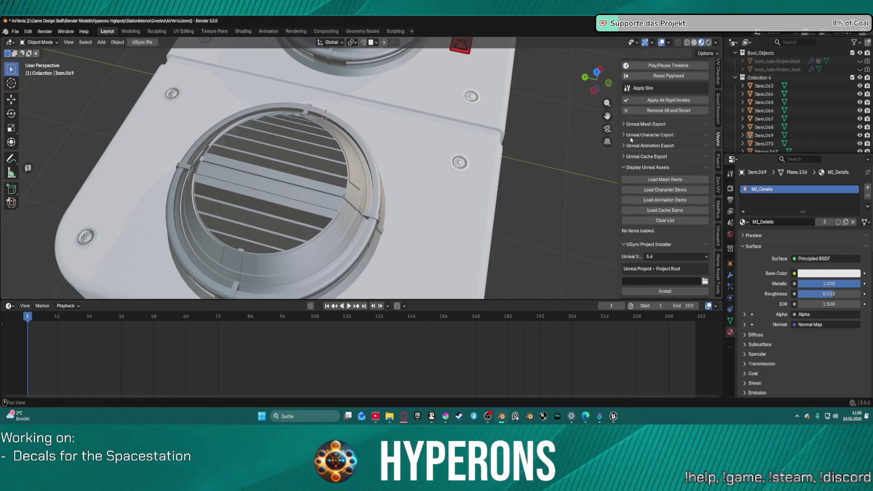
click(625, 124)
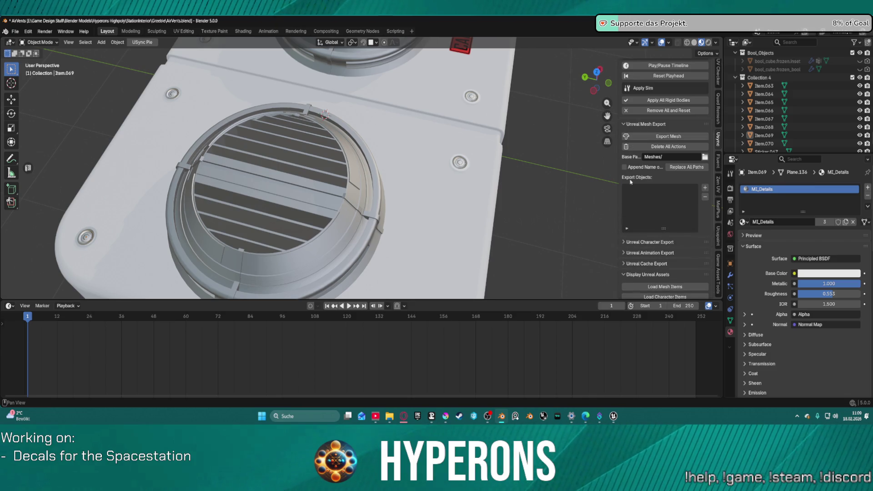
click(484, 124)
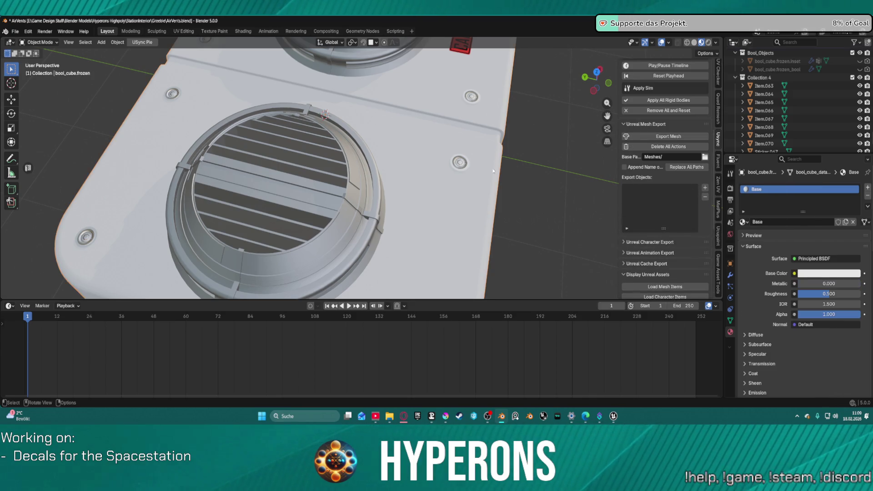
scroll(483, 124, down, 6)
scroll(392, 151, up, 2)
Join the vent pieces into the base plate and add bool_cube.frozen to Export Objects.
click(357, 179)
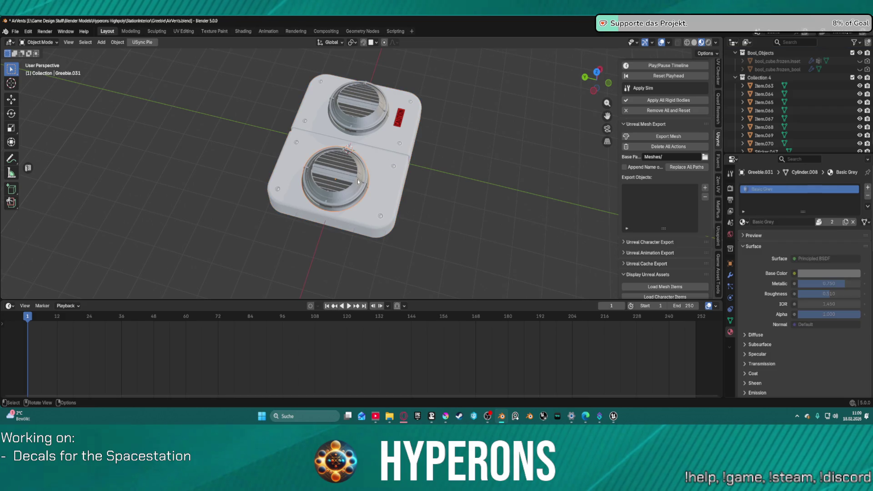
click(381, 176)
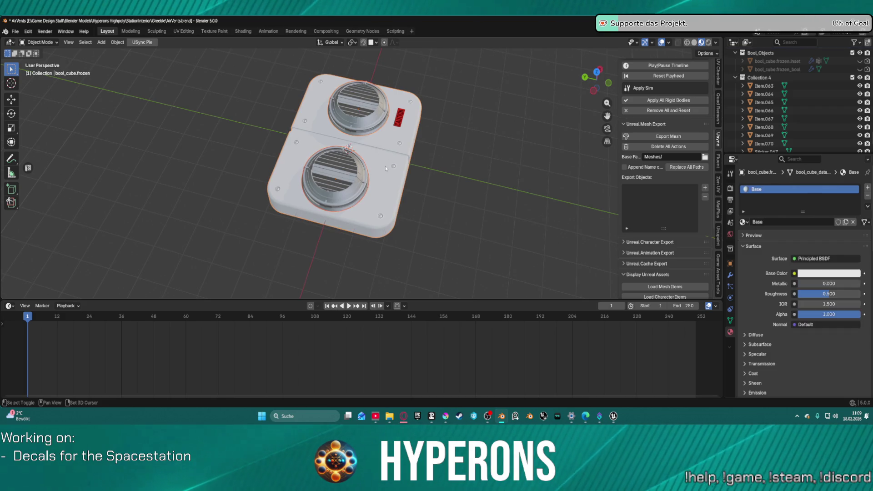
right_click(381, 175)
click(370, 167)
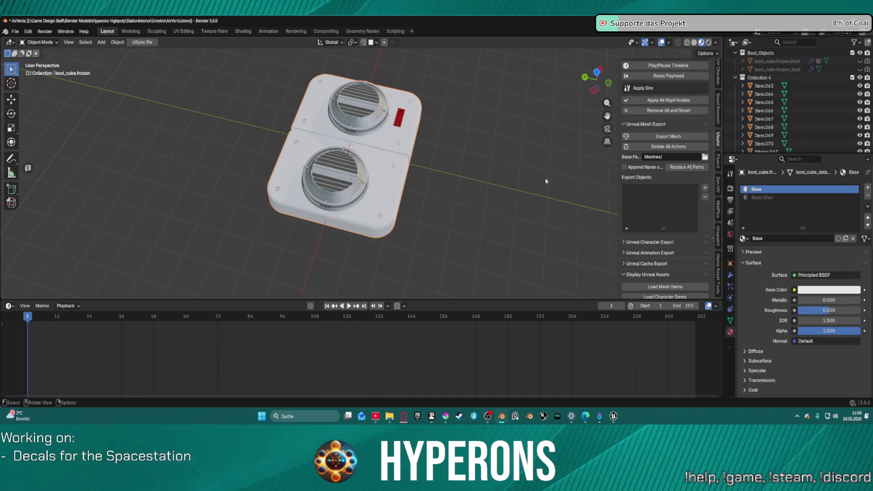
click(705, 188)
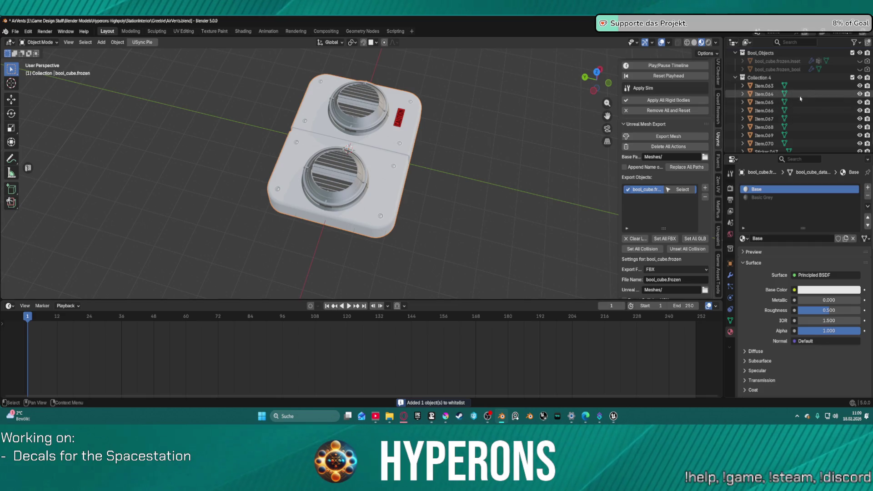
Set the bool_cube.frozen export file name to Station_AirVent, then reselect the vent base mesh.
click(667, 280)
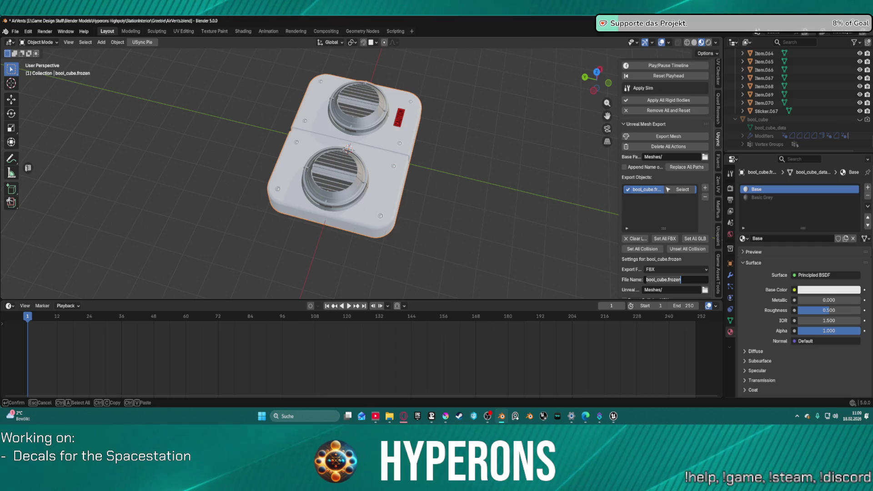
key(ctrl+a)
text(Vent)
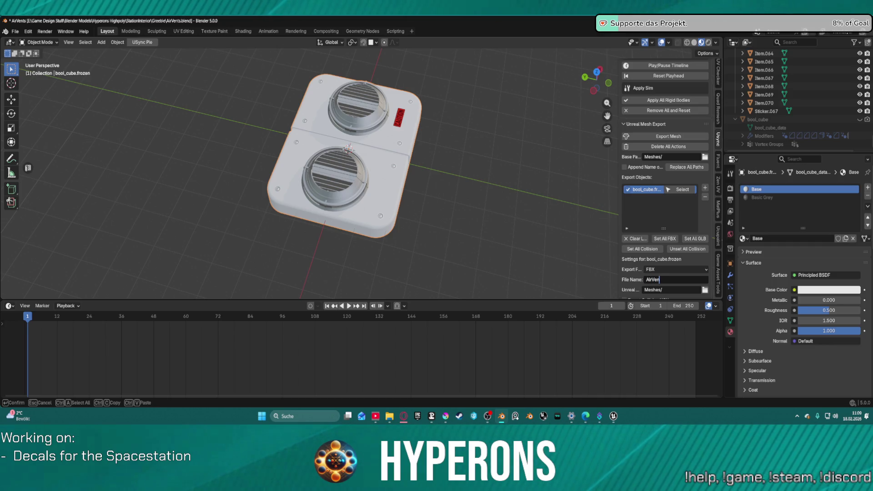
key(Home)
text(Stat)
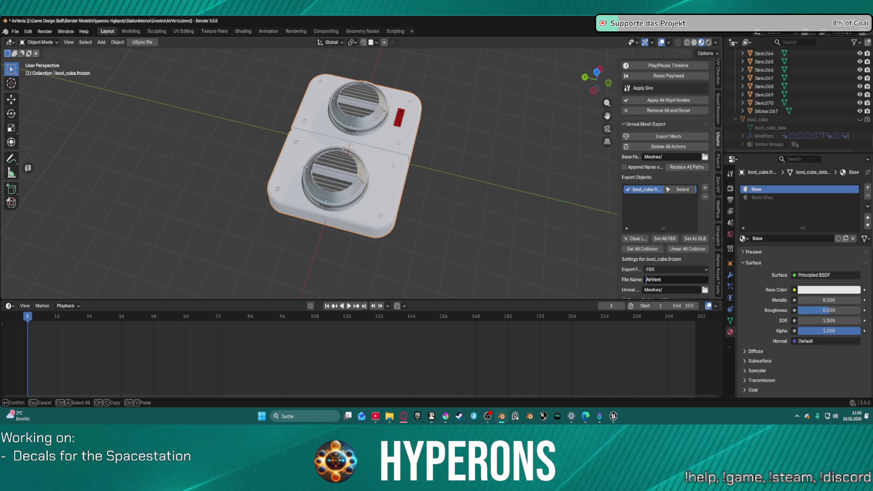
text(ion_)
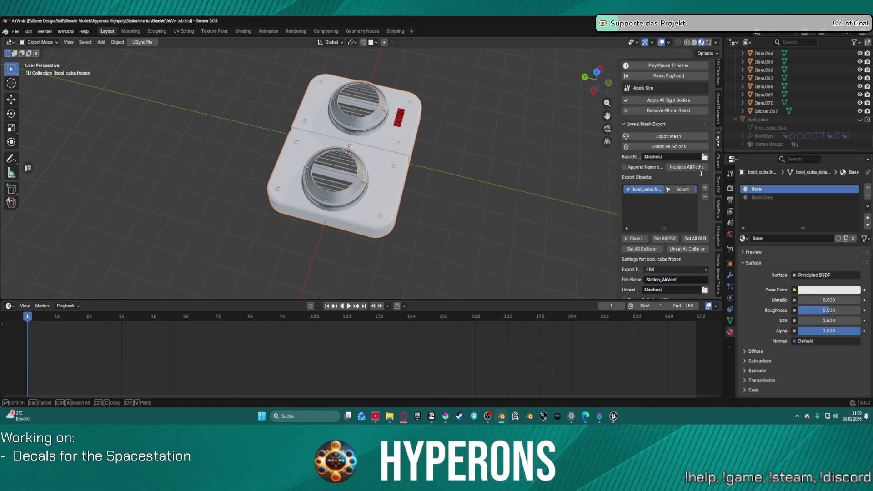
key(Return)
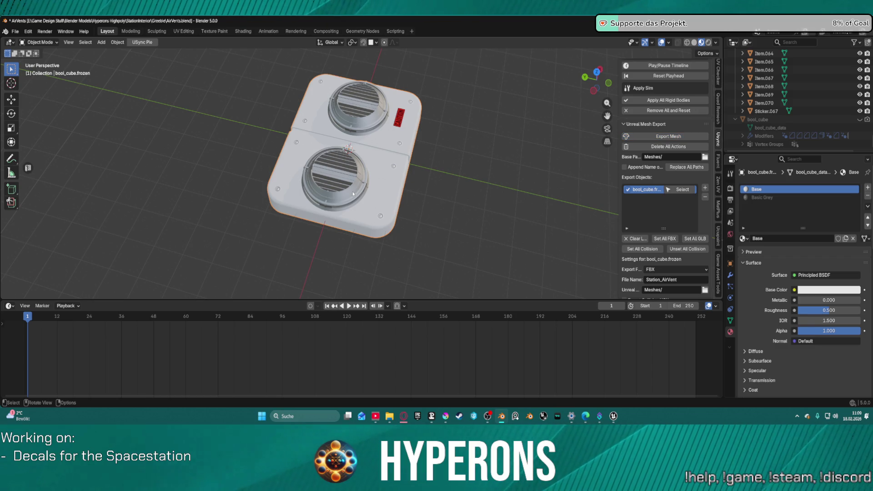
click(557, 231)
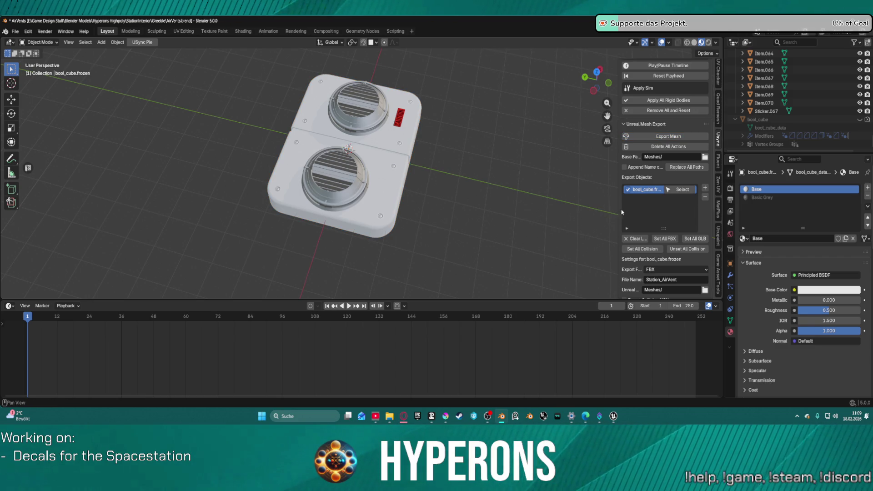
click(350, 198)
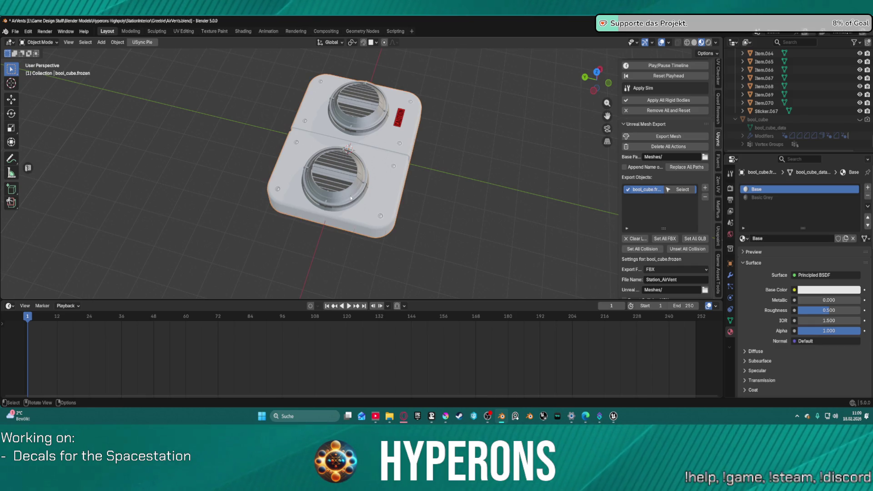
In Edit Mode, select the linked vent grille faces and try Export Mesh.
key(Tab)
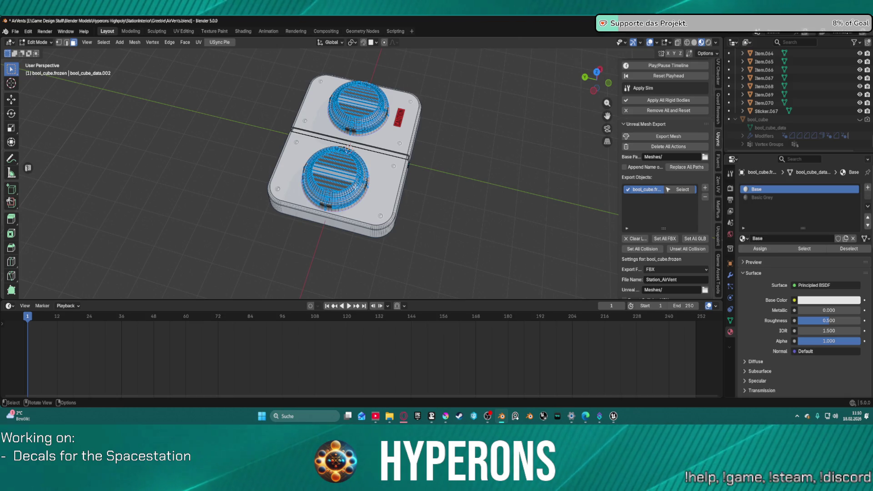
key(l)
key(l)
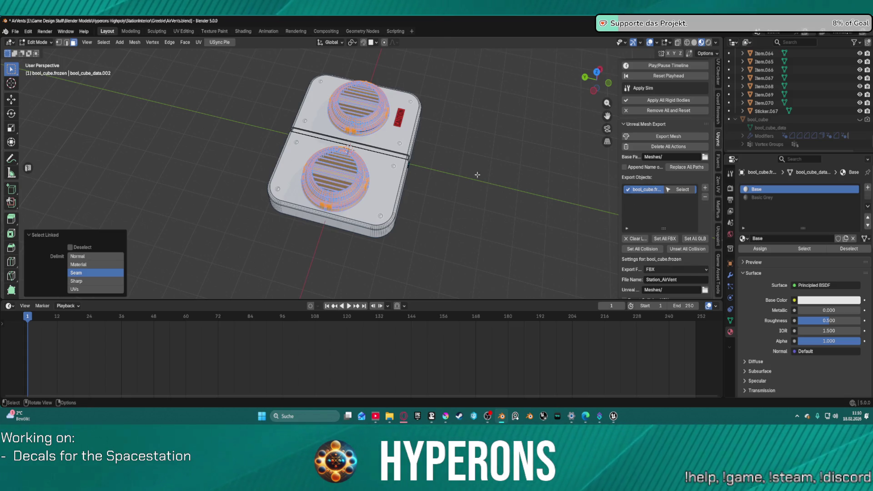
click(652, 136)
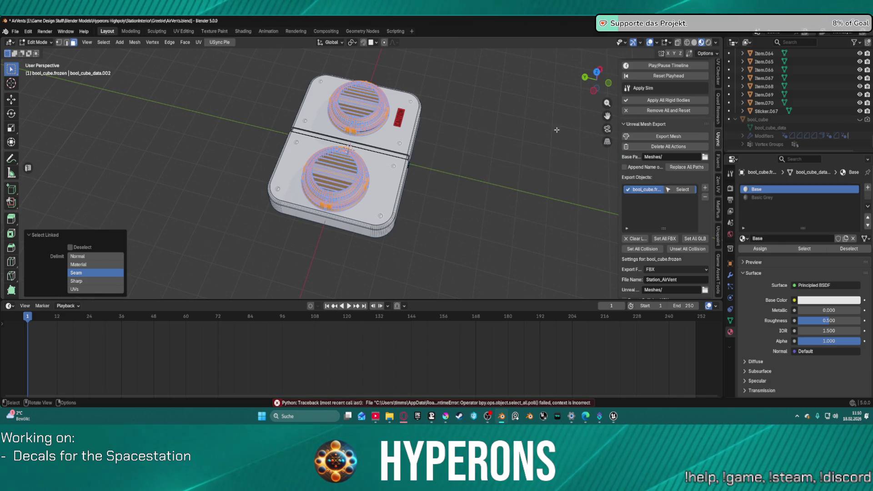
Expand the USync Main export options, then bring up Unreal Editor.
scroll(679, 234, down, 5)
scroll(669, 216, down, 8)
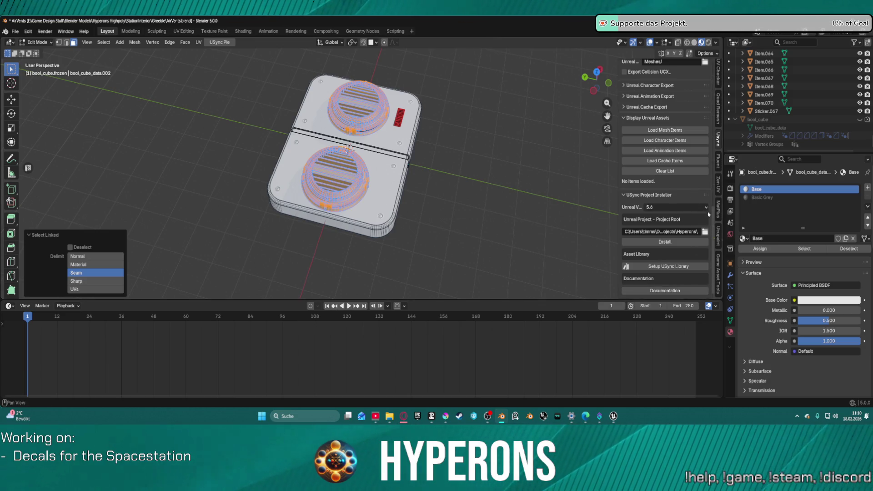
scroll(692, 194, up, 8)
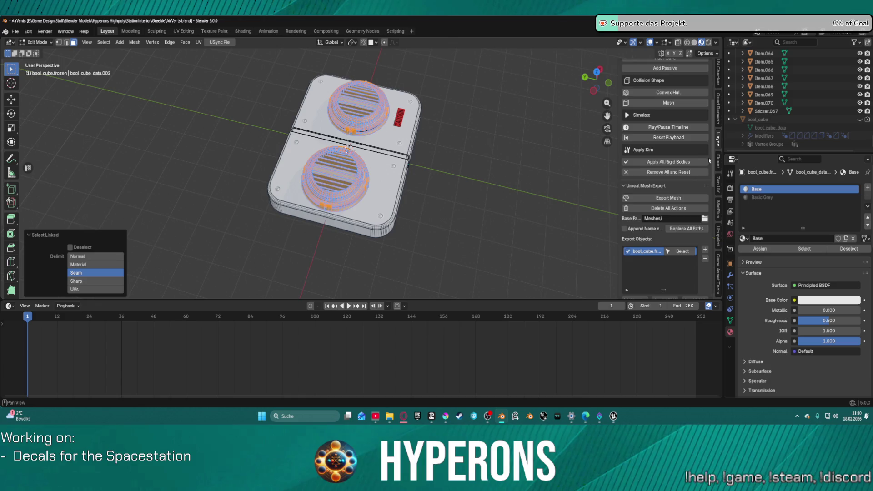
scroll(699, 127, up, 6)
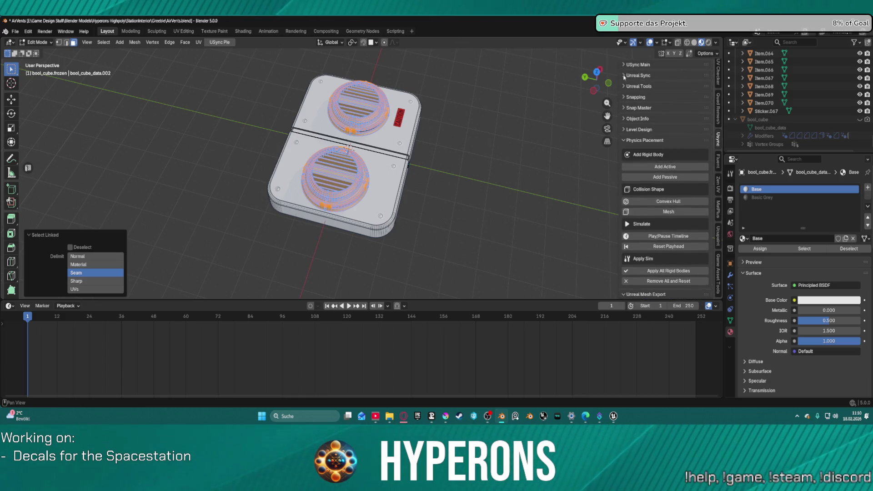
click(625, 64)
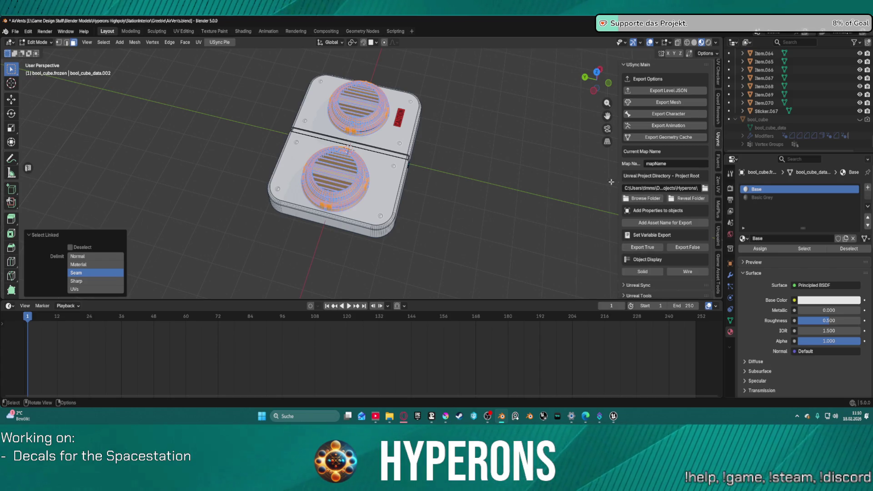
scroll(611, 182, down, 3)
click(410, 187)
Assign MI_TS_Main_6_Empty to the vent's Element 1 slot, check the black rings, return to Blender.
scroll(741, 223, down, 1)
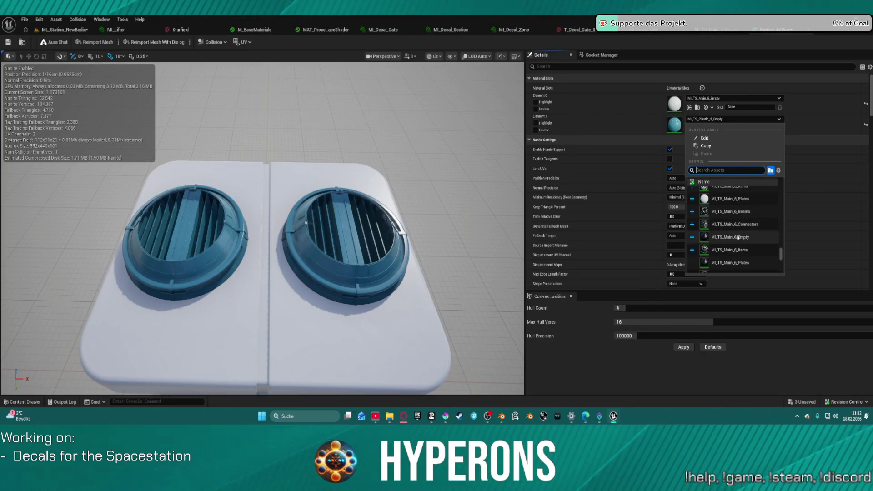
mouse_move(737, 237)
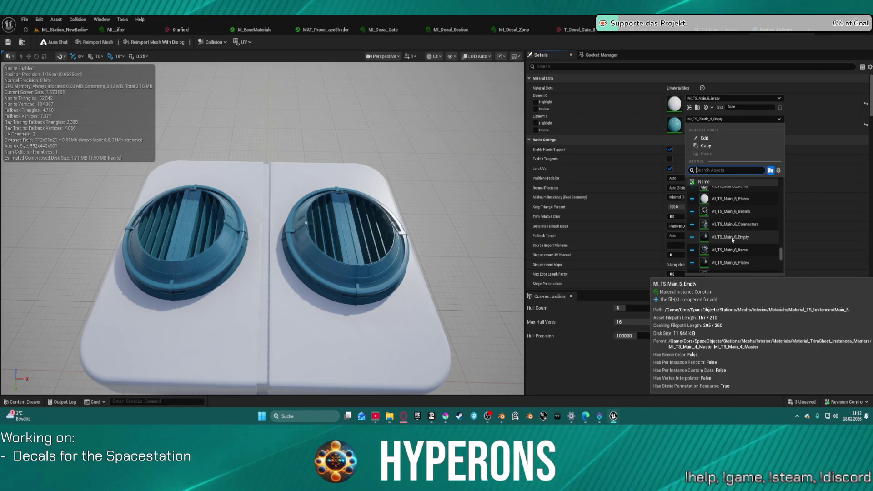
click(732, 239)
mouse_move(399, 230)
mouse_down()
mouse_move(355, 273)
mouse_move(371, 236)
mouse_move(382, 234)
mouse_move(391, 259)
mouse_move(375, 277)
mouse_up()
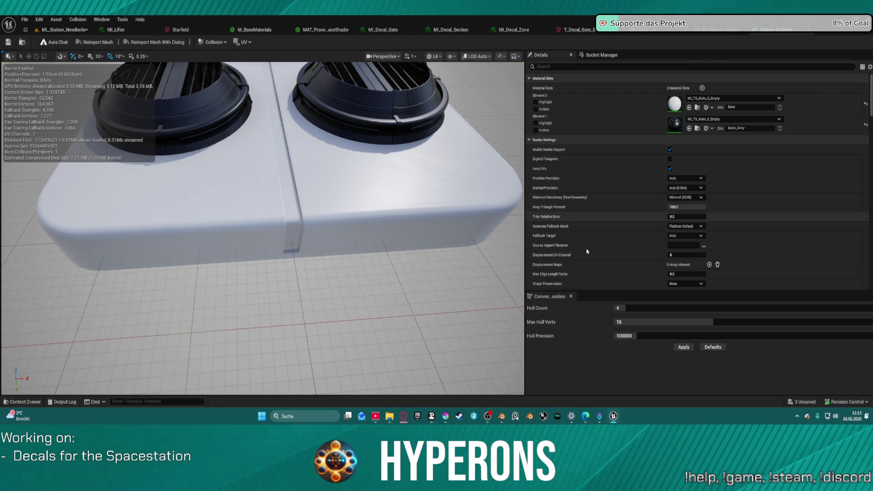
mouse_move(613, 416)
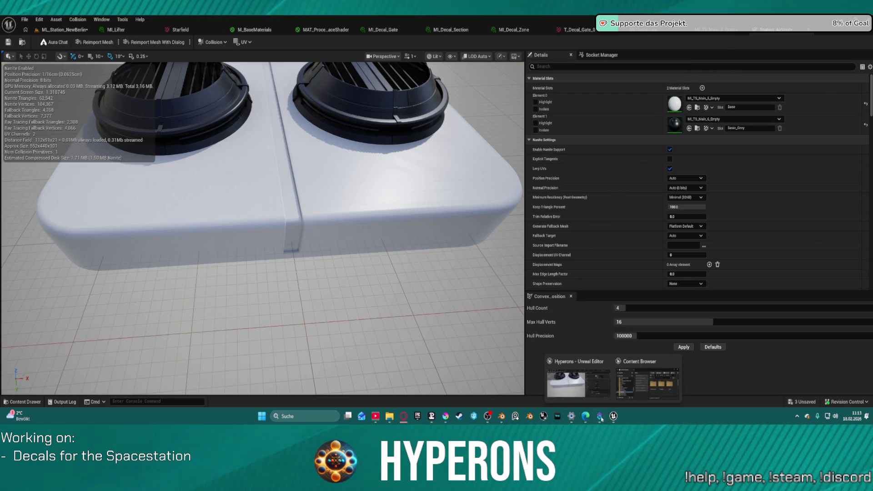
click(501, 416)
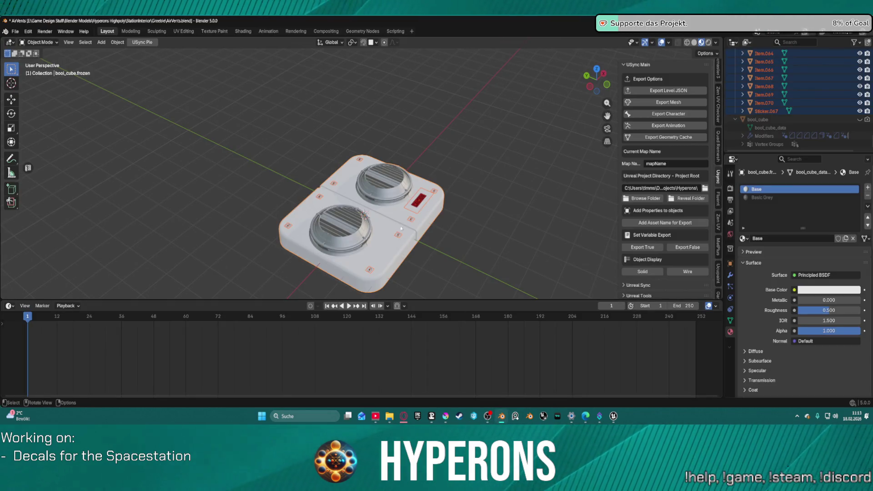
Try selecting Sticker.067 and the bool_cube.frozen base with all pieces, then clear the selection.
scroll(755, 104, up, 3)
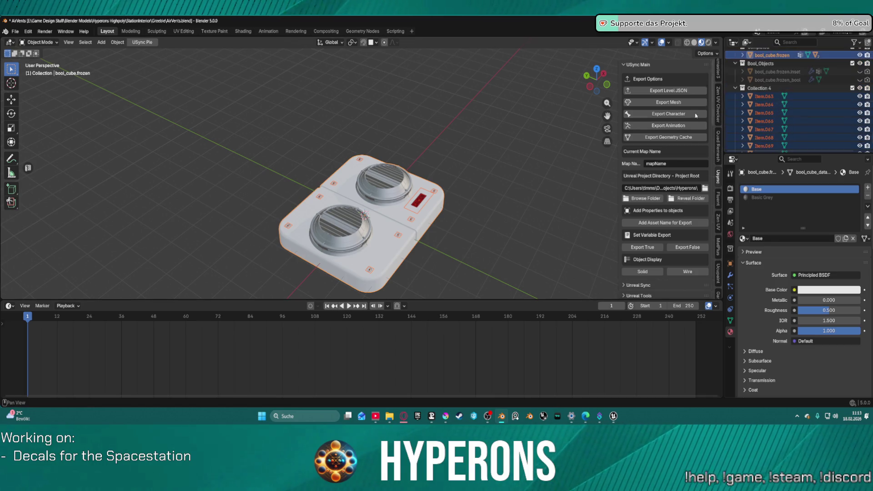
scroll(755, 104, down, 3)
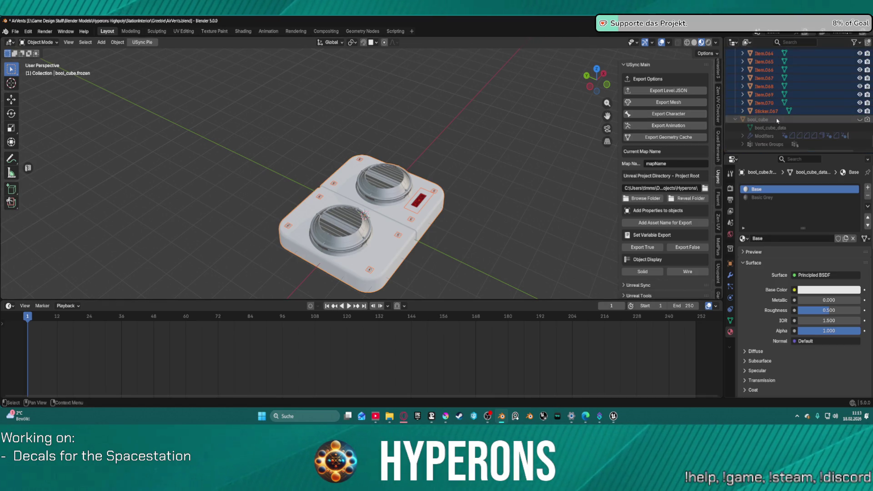
click(763, 111)
scroll(763, 116, up, 2)
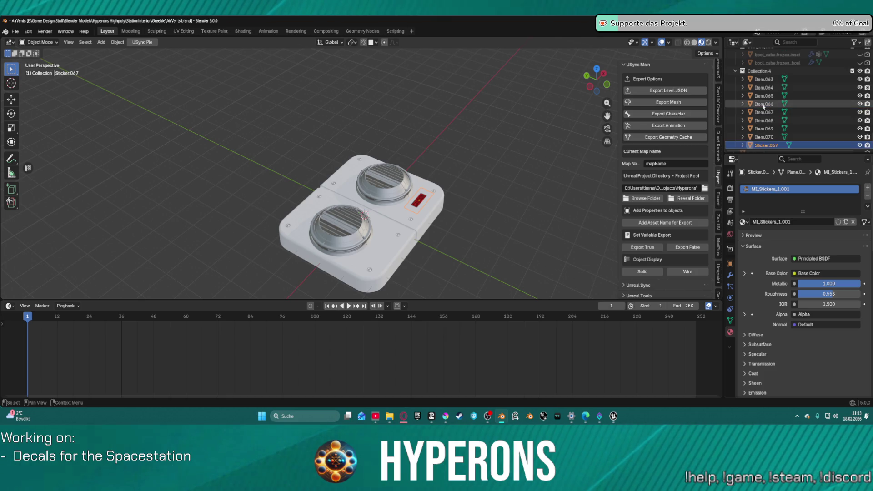
key(z)
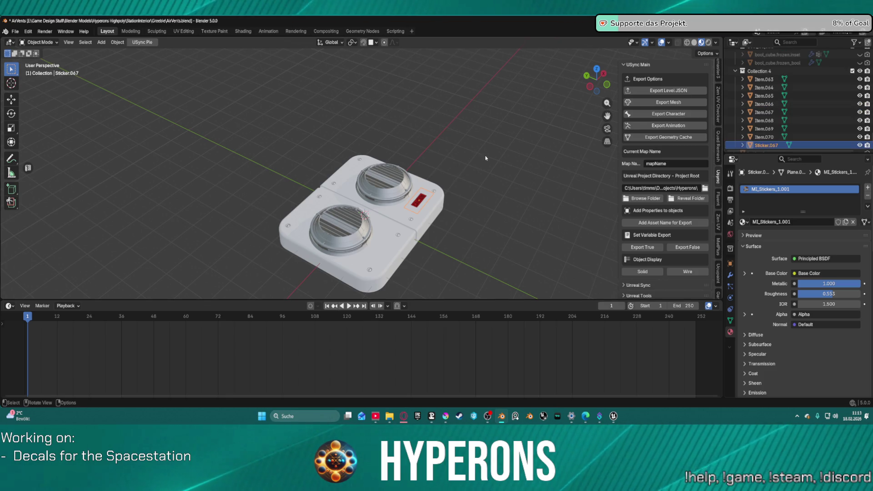
click(471, 175)
click(326, 201)
key(a)
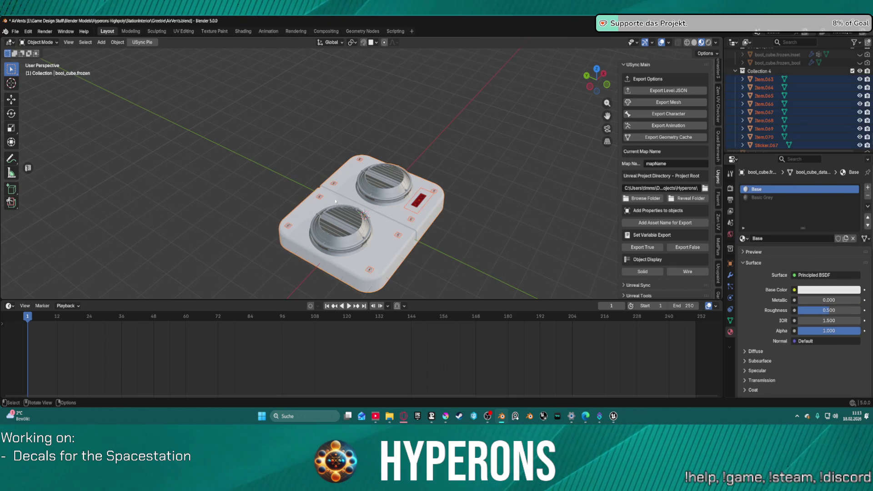
click(572, 174)
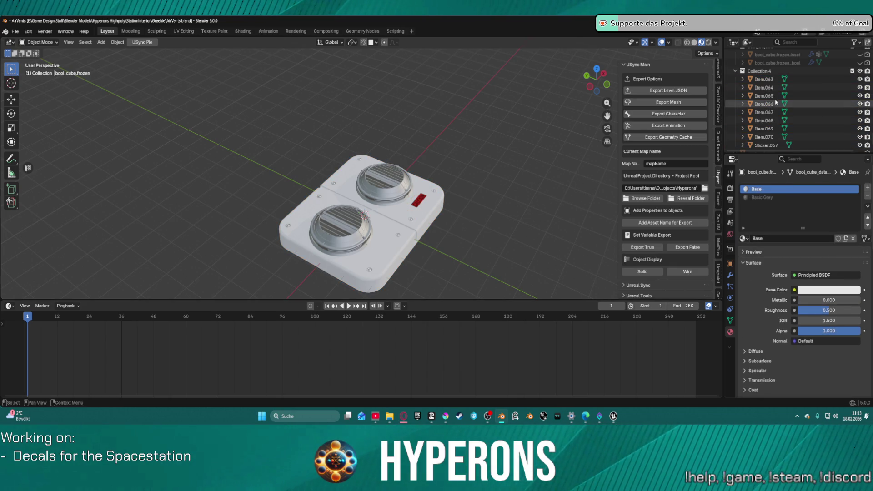
Select Item.063 through Sticker.067 in the Outliner and add bool_cube.frozen as the active object.
click(763, 79)
scroll(781, 108, down, 3)
shift+click(769, 111)
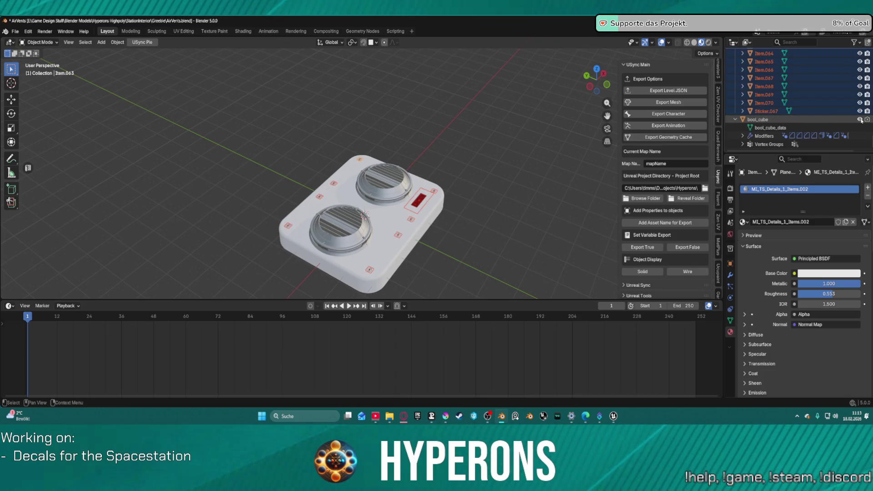
scroll(783, 109, up, 5)
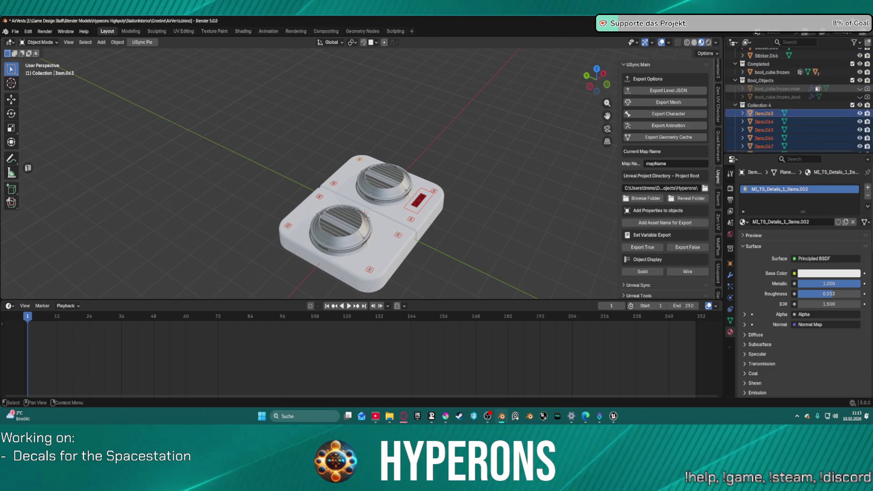
ctrl+click(783, 107)
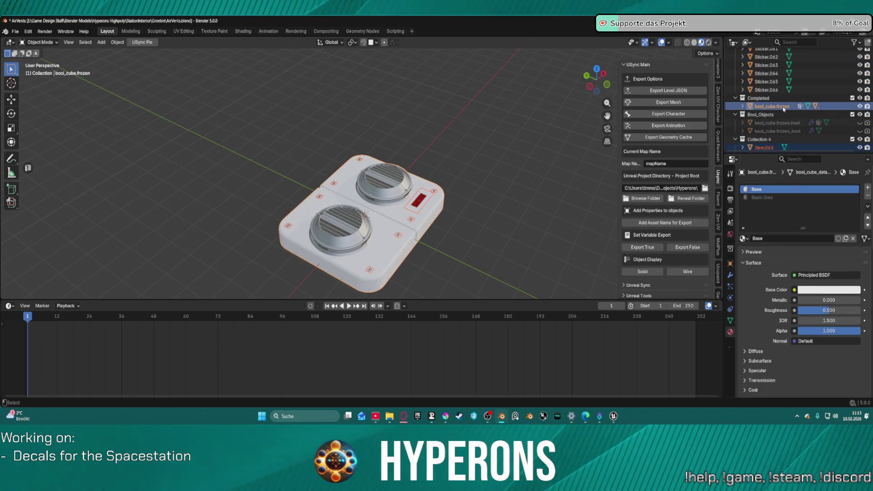
Join the selected Item and Sticker pieces into bool_cube.frozen and orbit to inspect the merged vent.
right_click(359, 222)
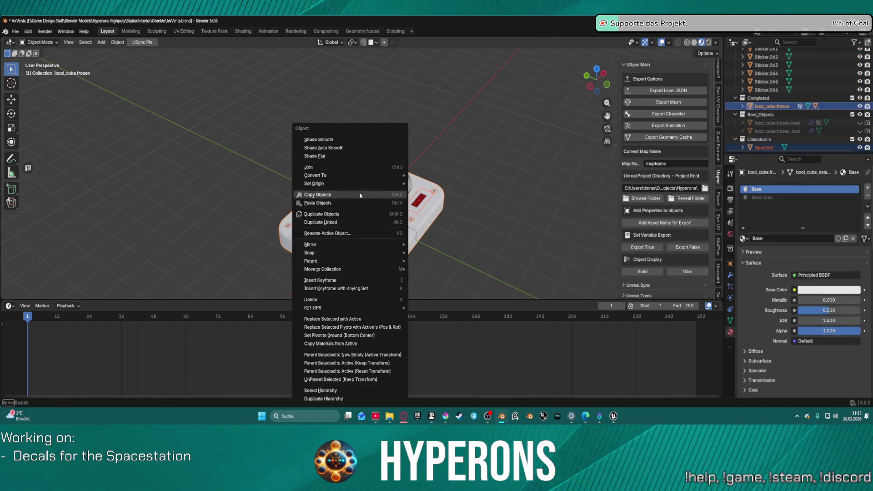
click(343, 167)
mouse_move(477, 192)
mouse_down()
mouse_move(479, 164)
mouse_move(469, 204)
mouse_move(469, 185)
mouse_move(432, 178)
mouse_move(437, 128)
mouse_up()
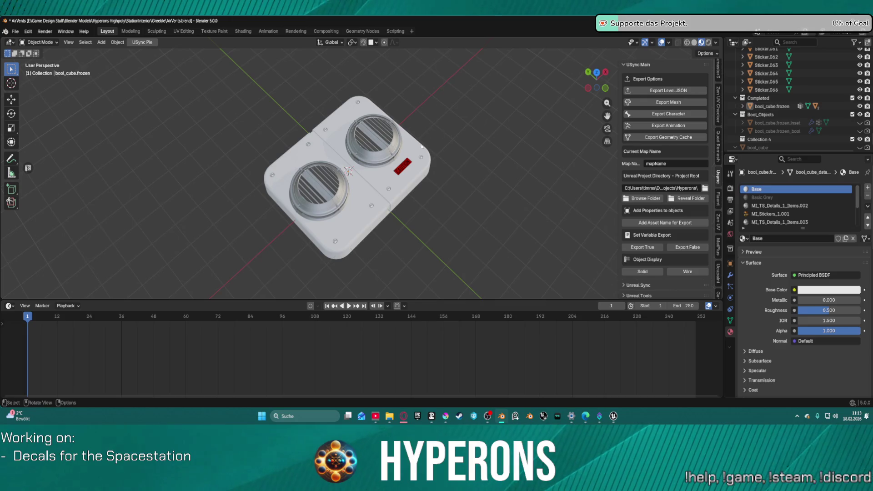
scroll(373, 187, up, 1)
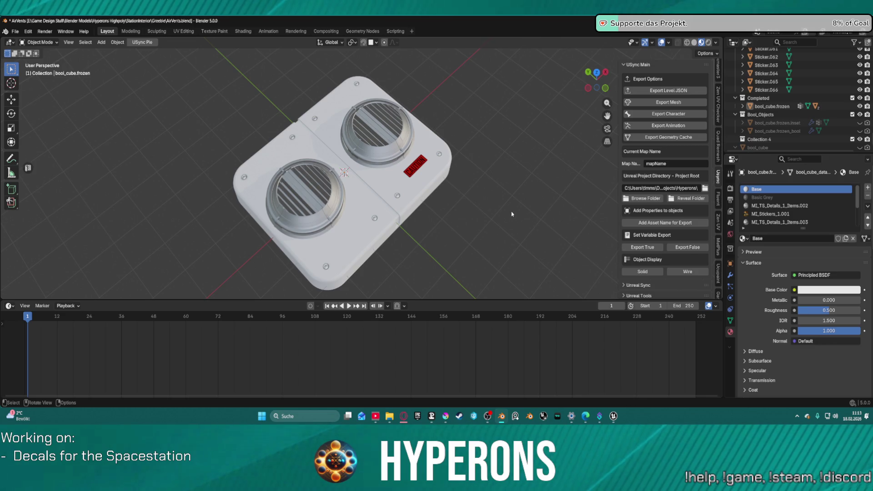
click(409, 200)
key(ctrl+Tab)
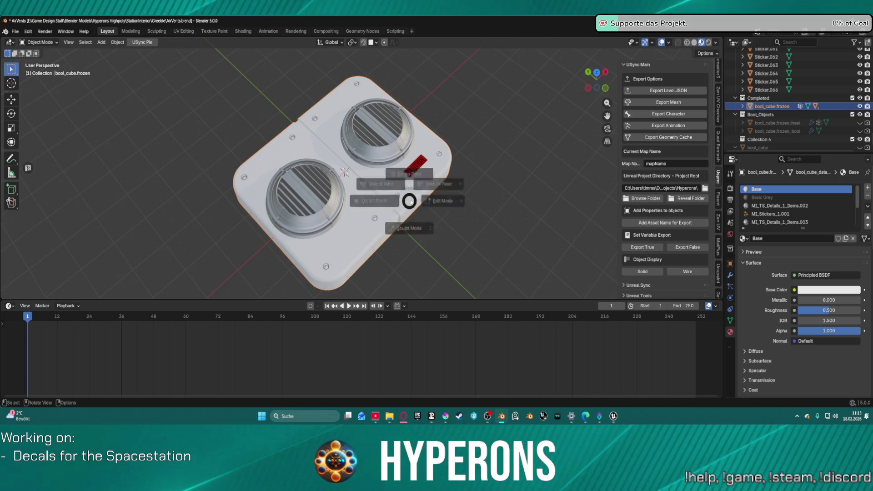
Put the joined vent in Edit Mode and frame and orbit it to inspect the mesh.
click(455, 198)
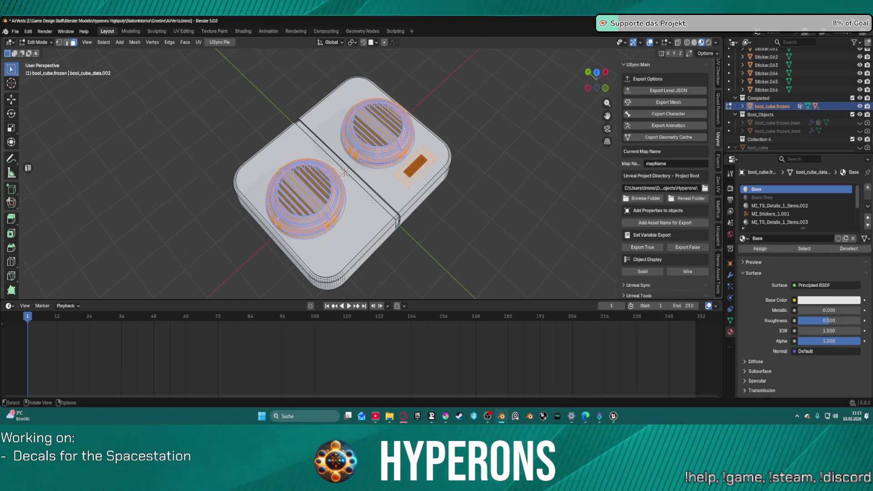
key(ctrl+Tab)
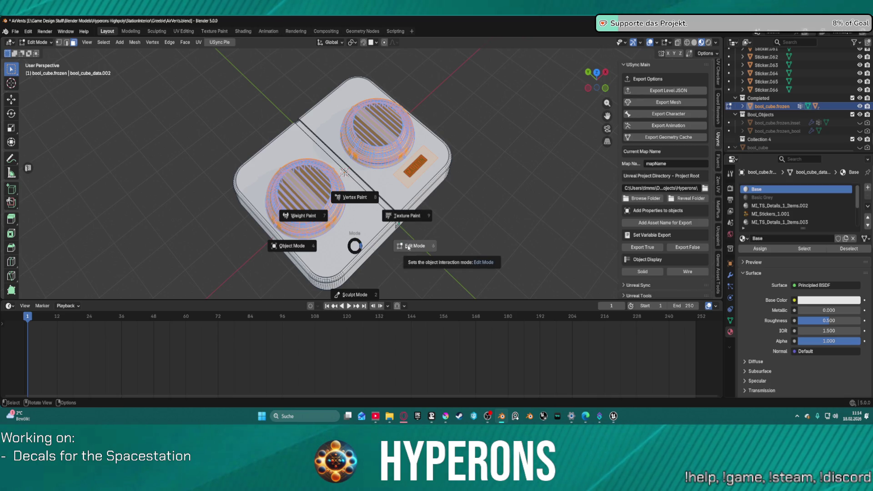
click(406, 247)
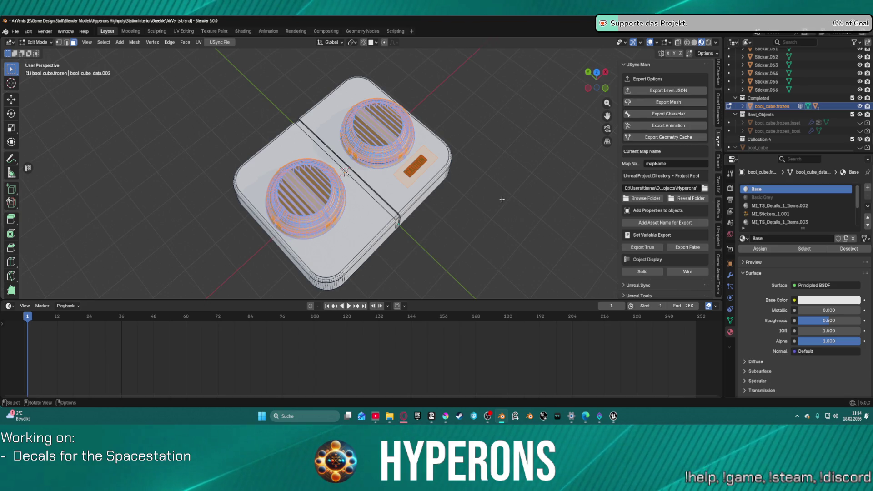
drag(503, 195, 421, 155)
key(KP_Decimal)
scroll(484, 241, up, 2)
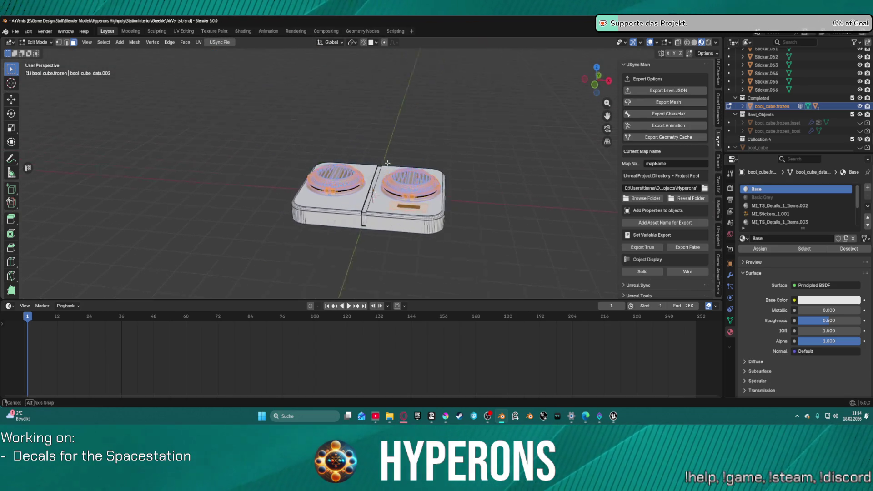
mouse_move(391, 201)
mouse_down()
mouse_move(399, 179)
mouse_move(473, 189)
mouse_move(483, 238)
mouse_move(429, 248)
mouse_move(378, 204)
mouse_up()
scroll(379, 205, up, 2)
scroll(392, 196, up, 1)
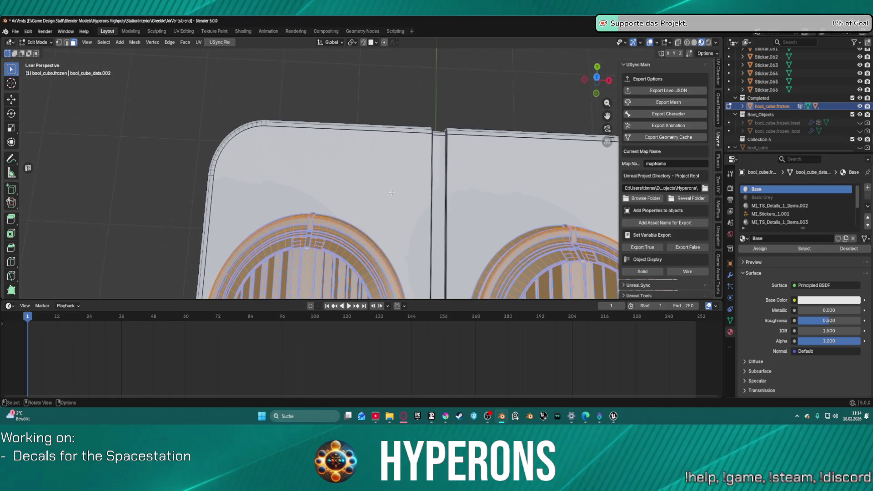
scroll(392, 196, down, 2)
scroll(392, 197, up, 1)
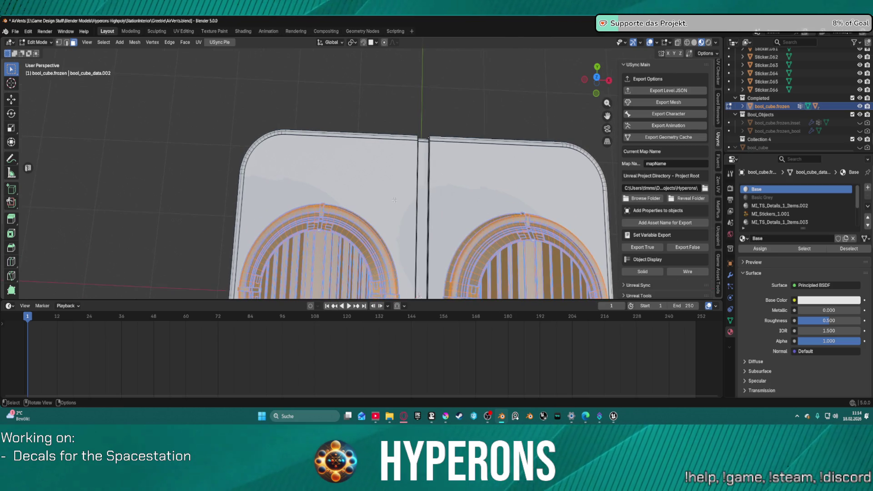
Switch the vent into Weight Paint mode and then back to Object Mode.
key(ctrl+Tab)
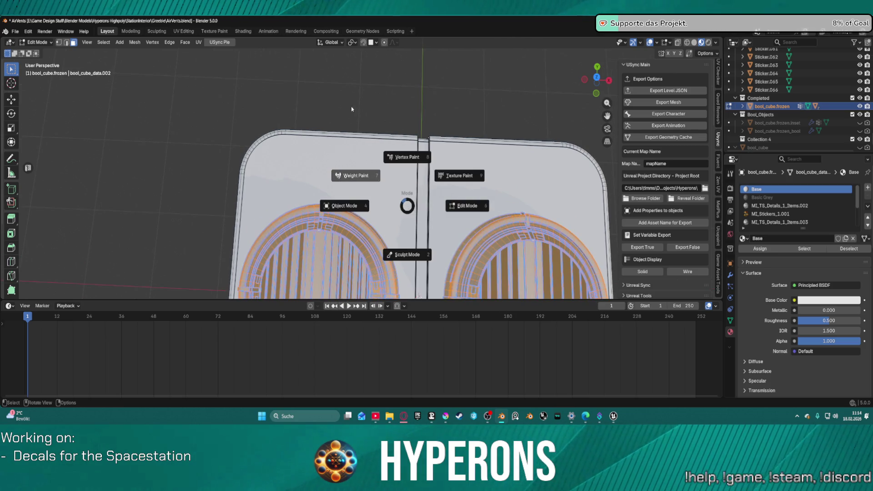
click(337, 145)
key(ctrl+Tab)
click(298, 157)
scroll(383, 179, down, 2)
scroll(383, 179, down, 3)
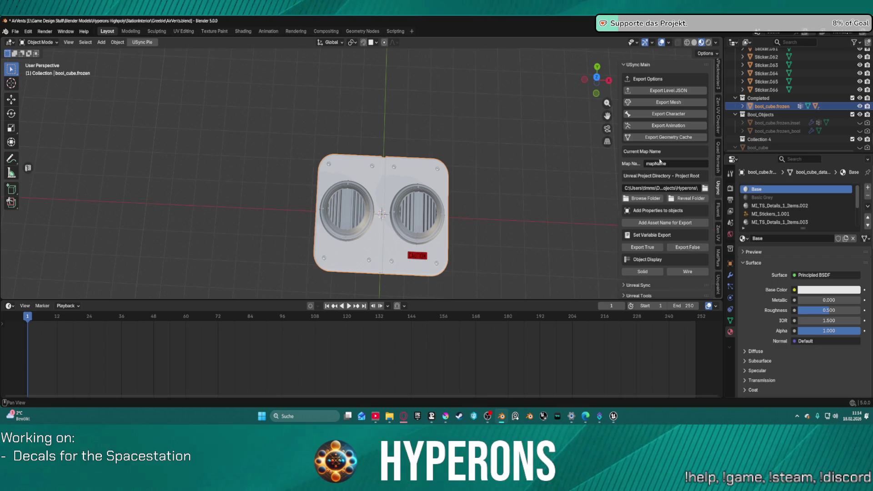
Export the vent mesh with USync's Export Mesh and bring up the Unreal Editor.
click(682, 104)
mouse_move(620, 406)
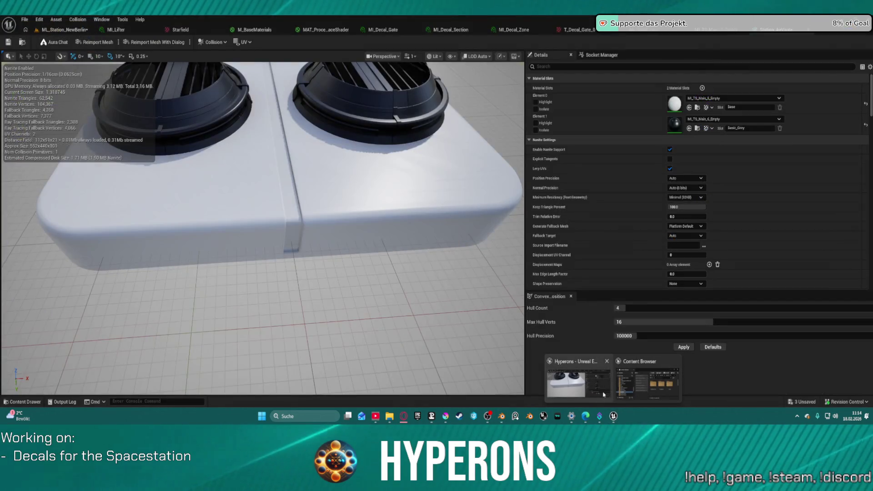
click(591, 384)
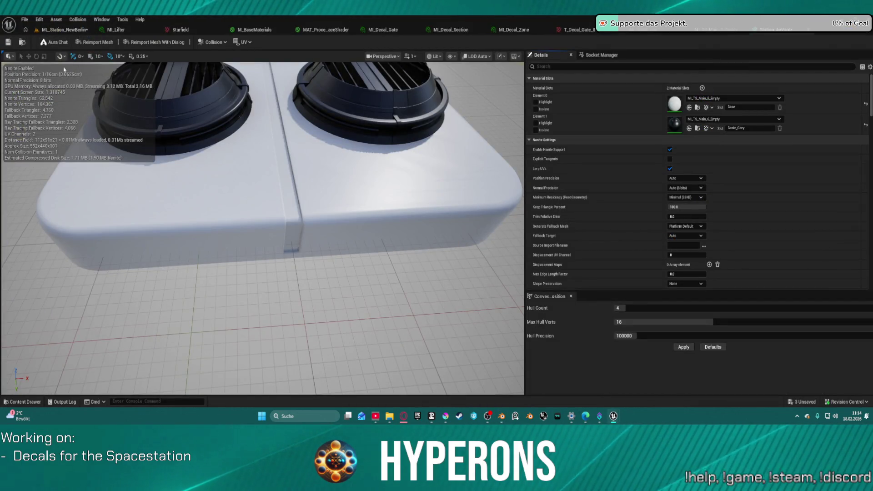
Open the ML_Station_NewBerlin level, import Station_AirVent via USync to 100%, and return to Blender.
click(64, 29)
click(569, 89)
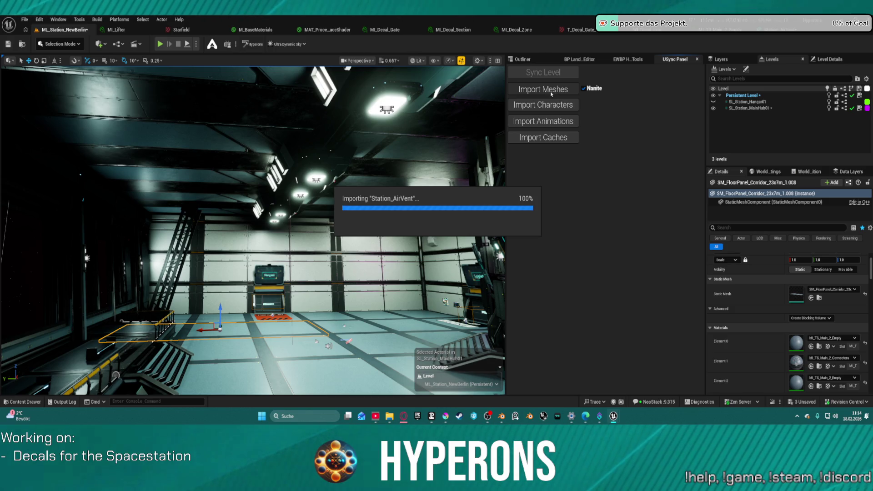
click(501, 416)
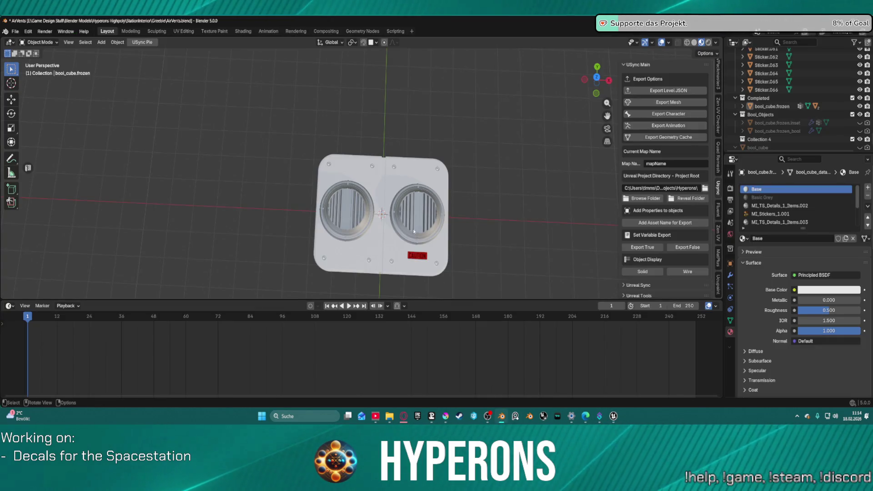
Select the vent base, cancelling an accidental scale, and orbit to an angled view.
click(384, 199)
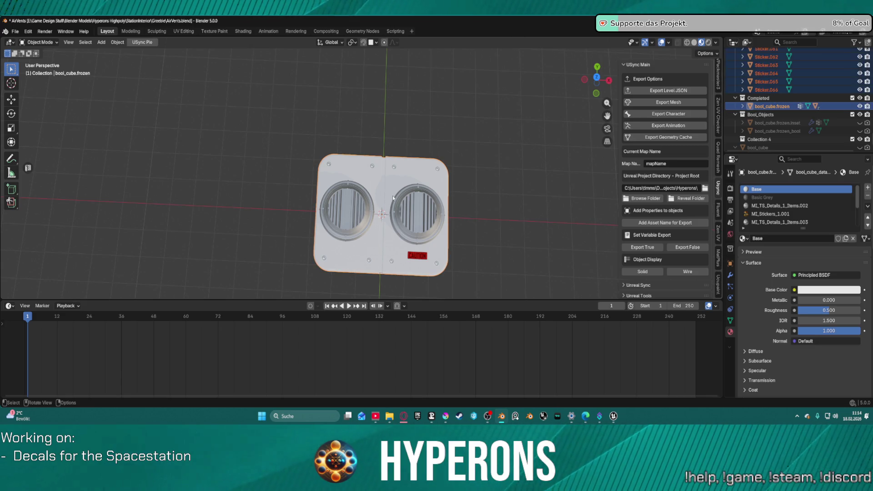
key(s)
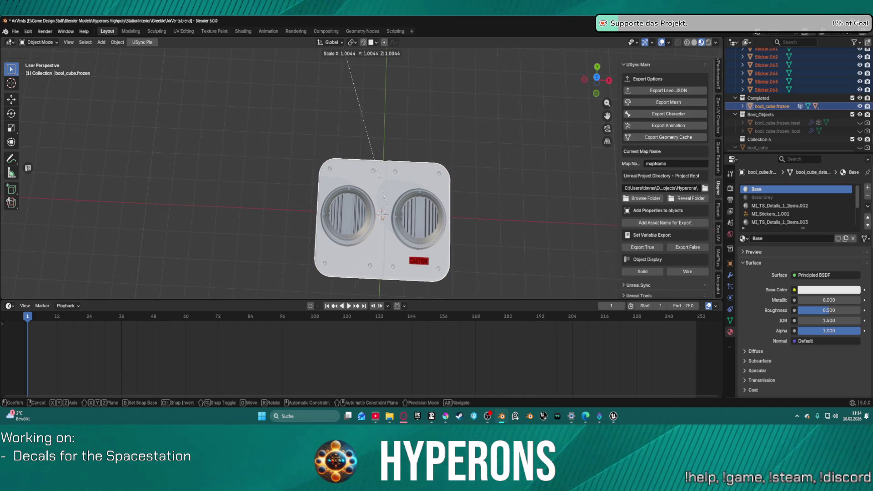
right_click(392, 198)
scroll(467, 195, down, 4)
mouse_move(467, 195)
mouse_down()
mouse_move(474, 103)
mouse_move(440, 103)
mouse_move(435, 118)
mouse_move(452, 140)
mouse_move(459, 132)
mouse_up()
scroll(800, 100, up, 8)
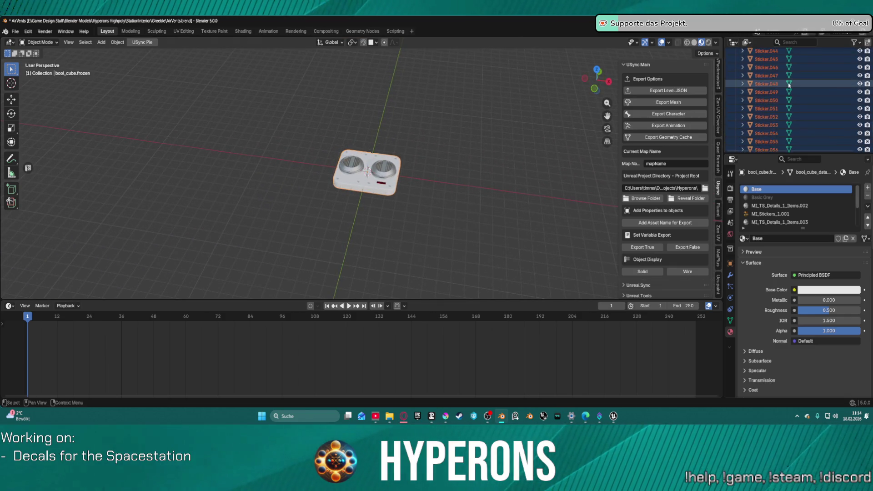
key(ctrl)
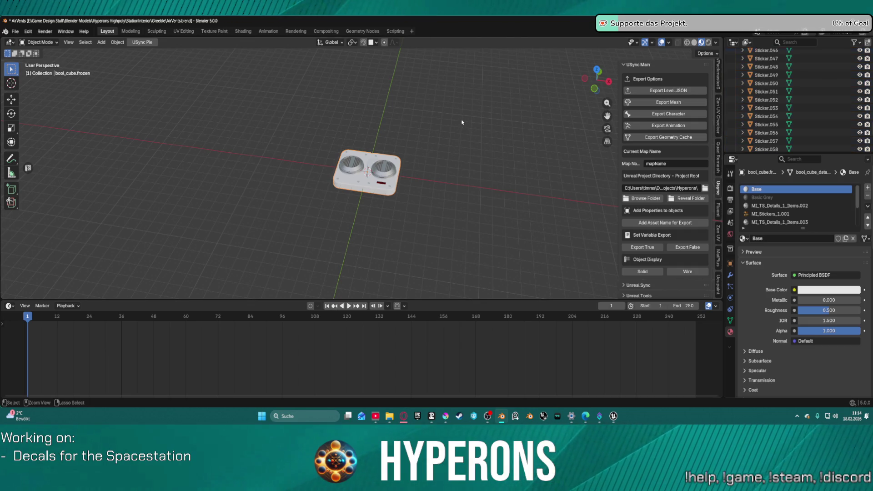
scroll(389, 195, up, 4)
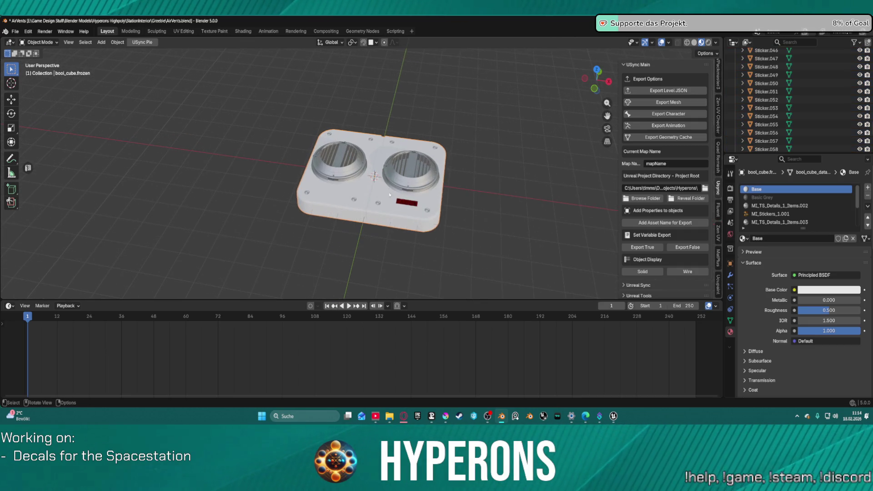
Add the vent's sticker decals and Collection 4's detail items to the selection.
click(379, 205)
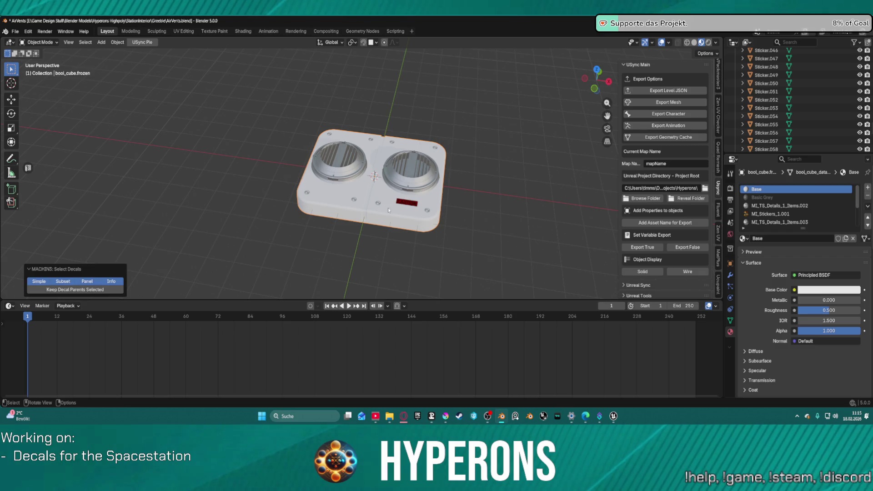
scroll(448, 205, down, 3)
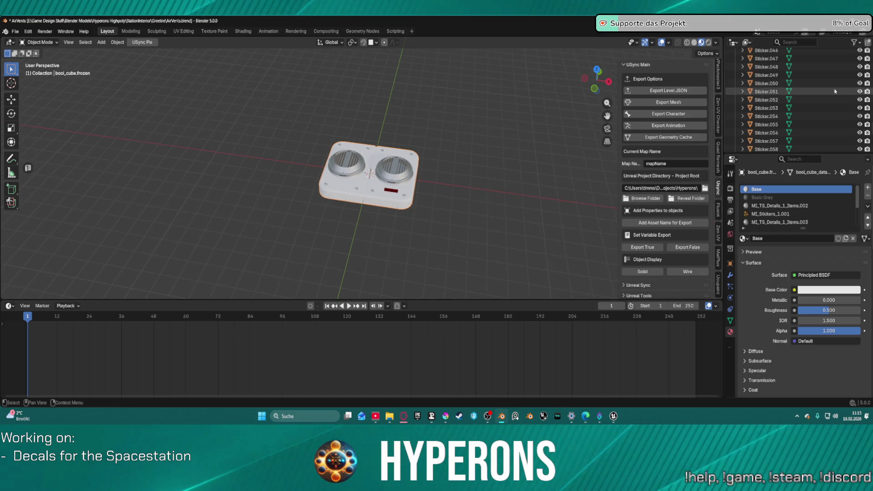
scroll(777, 113, down, 5)
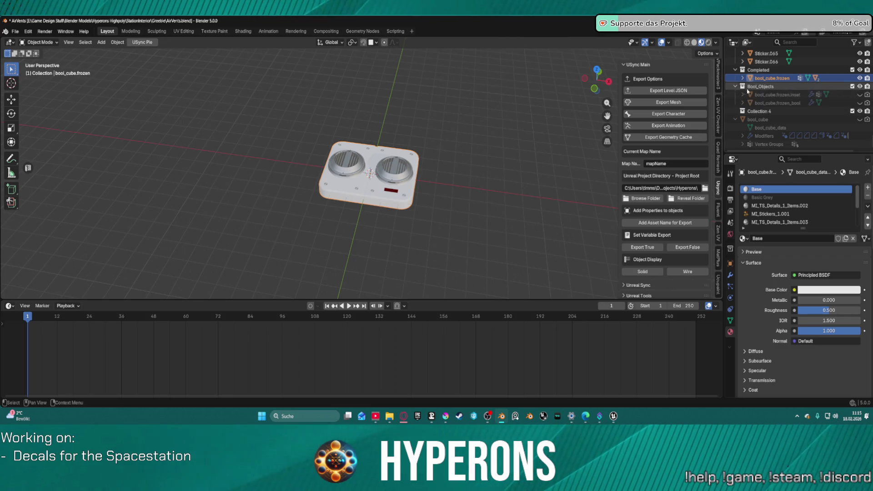
click(756, 112)
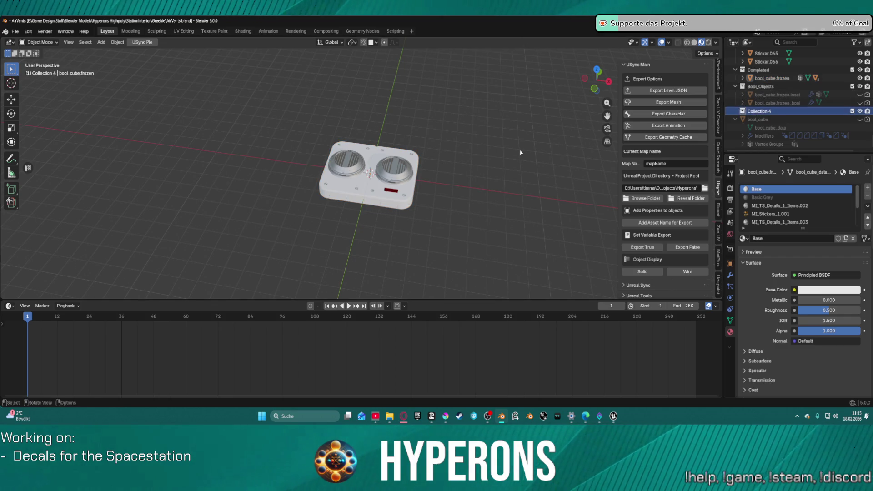
key(a)
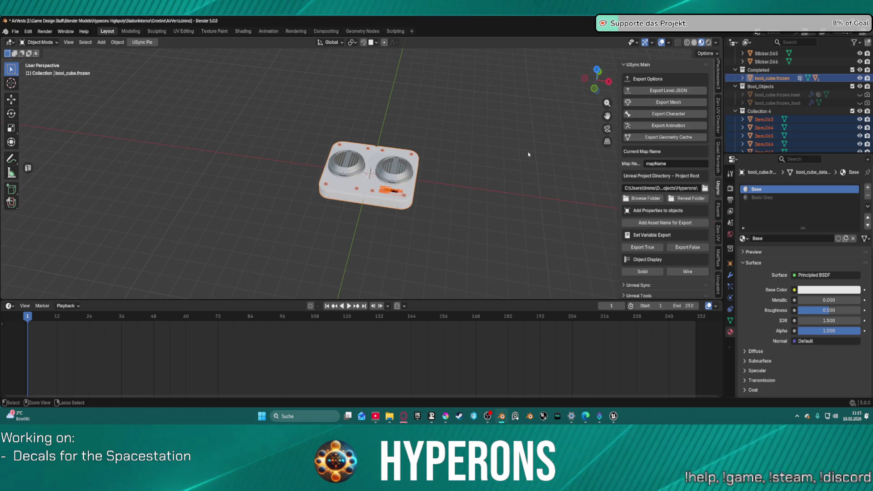
scroll(835, 89, down, 2)
scroll(784, 103, up, 5)
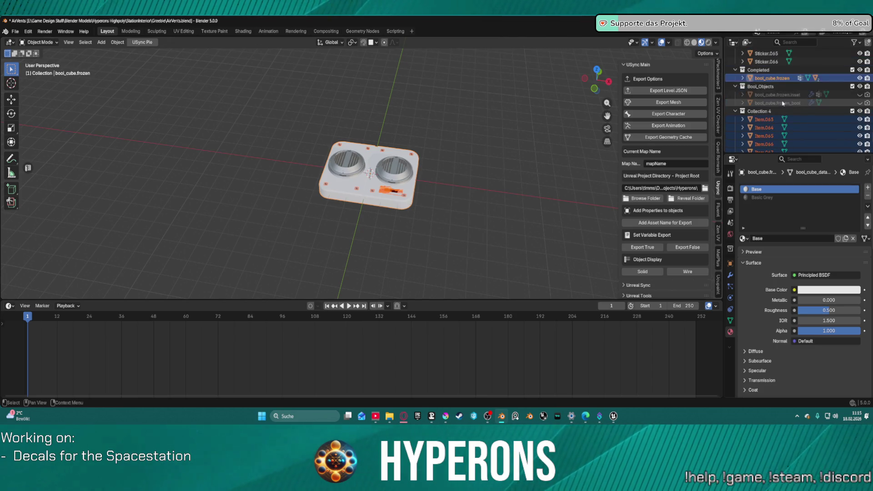
right_click(767, 114)
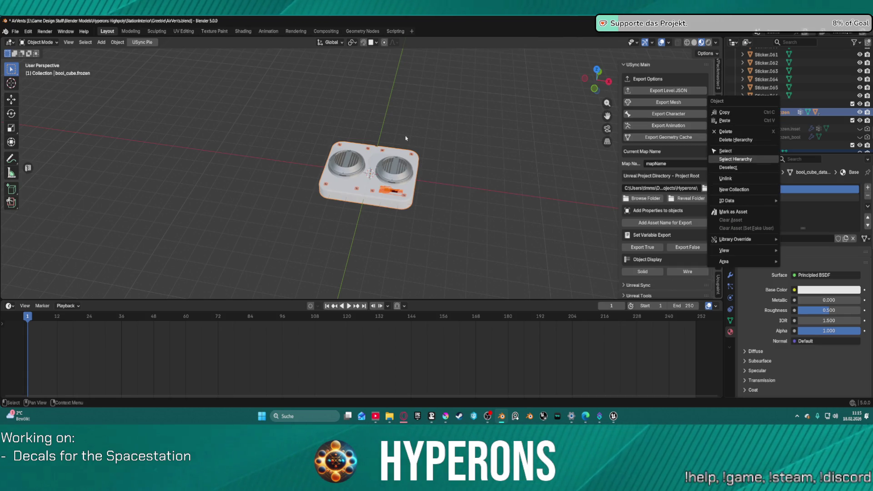
Convert the selected vent, decals and detail items to plain meshes with Convert To > Mesh.
right_click(420, 149)
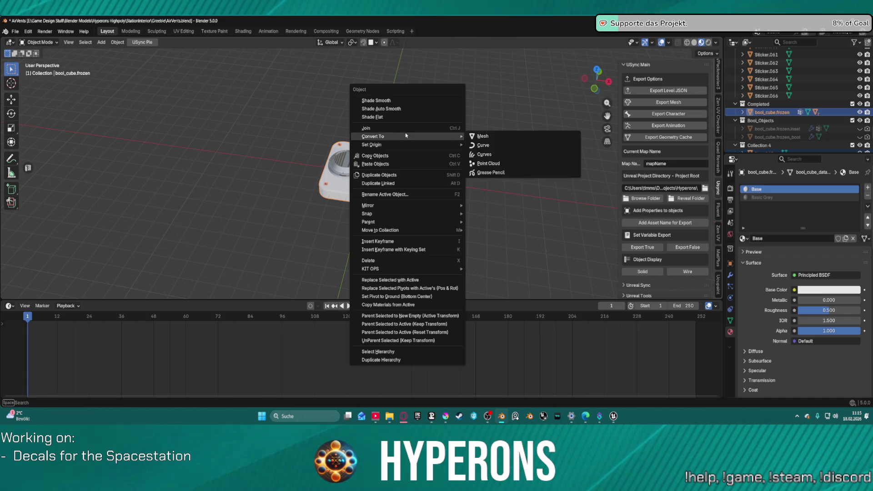
click(495, 153)
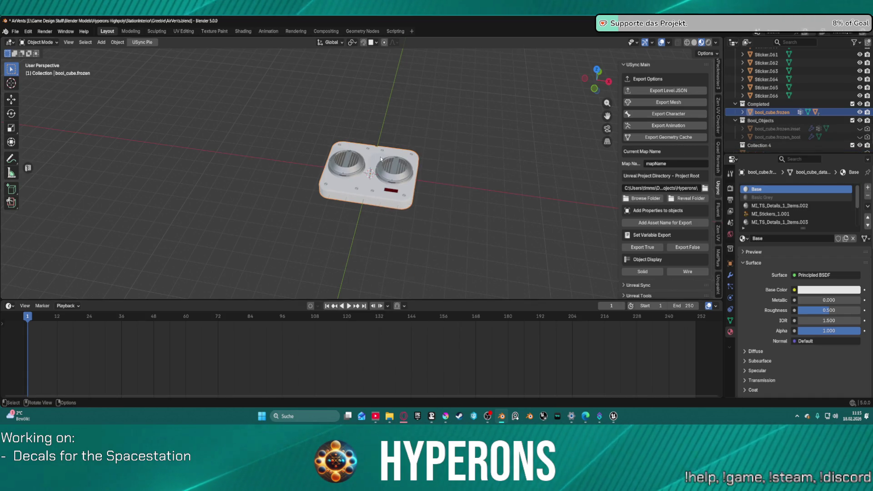
scroll(386, 185, up, 3)
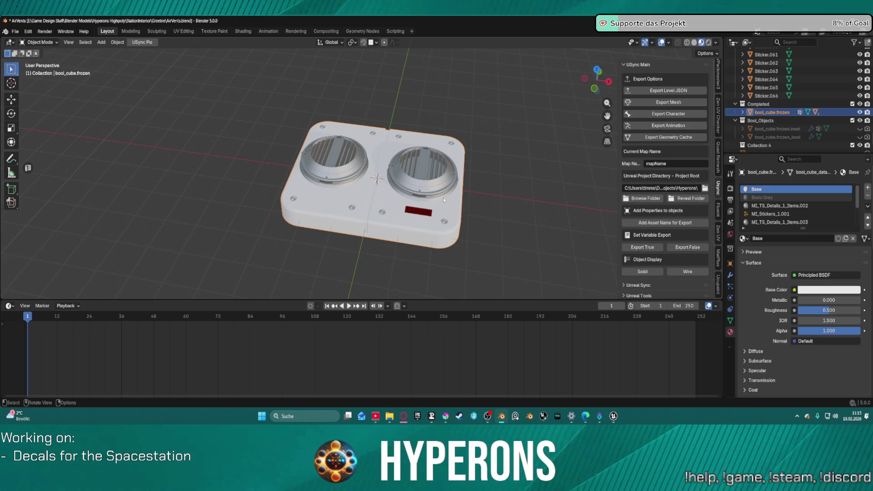
Scale the vent base down to 0.372 and show its transform values.
key(s)
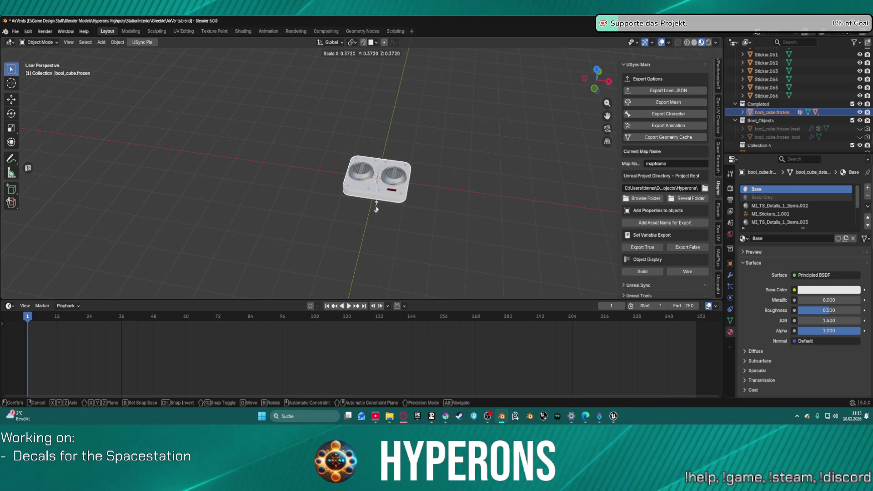
click(376, 205)
scroll(719, 80, down, 10)
scroll(719, 80, up, 8)
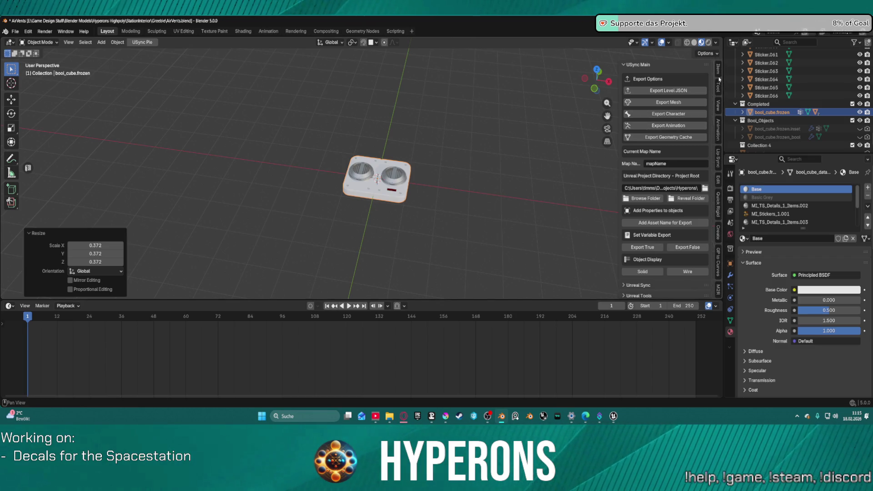
click(719, 69)
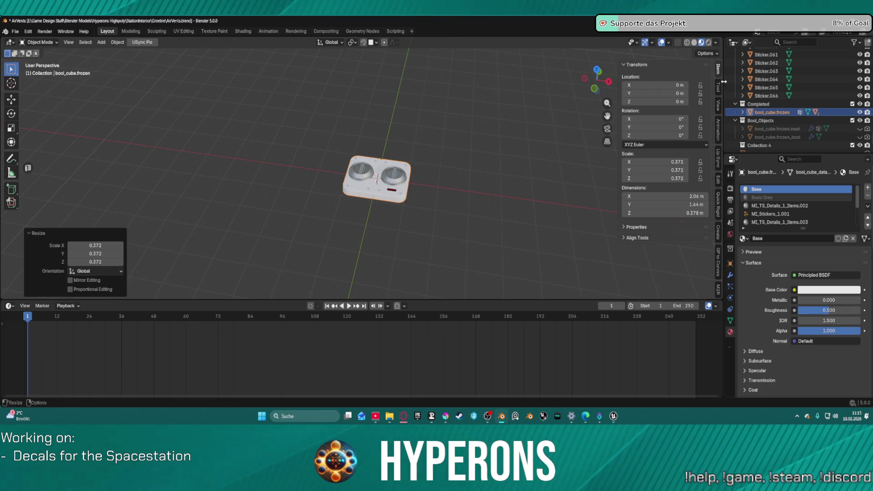
Export the rescaled vent mesh to Unreal from the USync N-panel tab.
scroll(717, 236, down, 10)
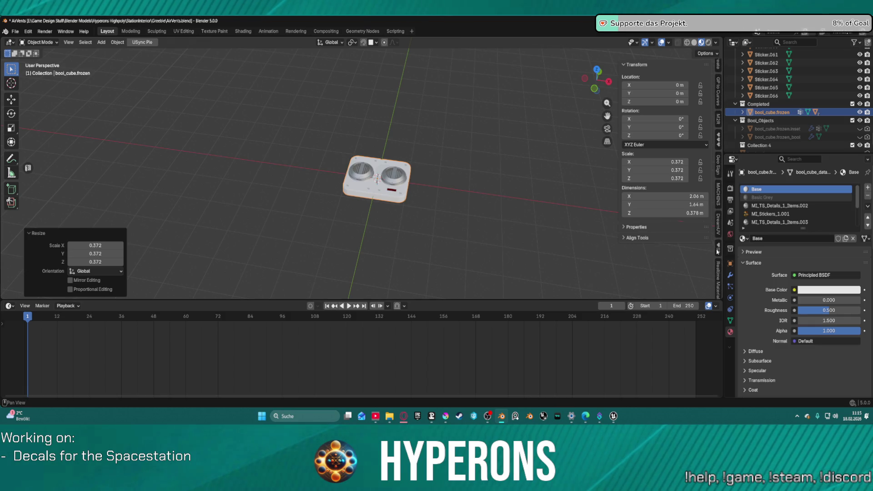
scroll(715, 249, down, 6)
scroll(717, 248, down, 4)
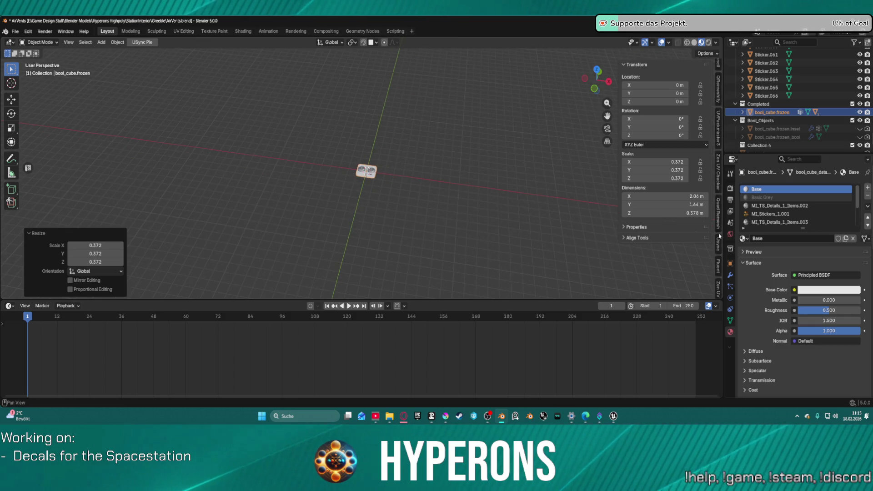
scroll(718, 241, down, 3)
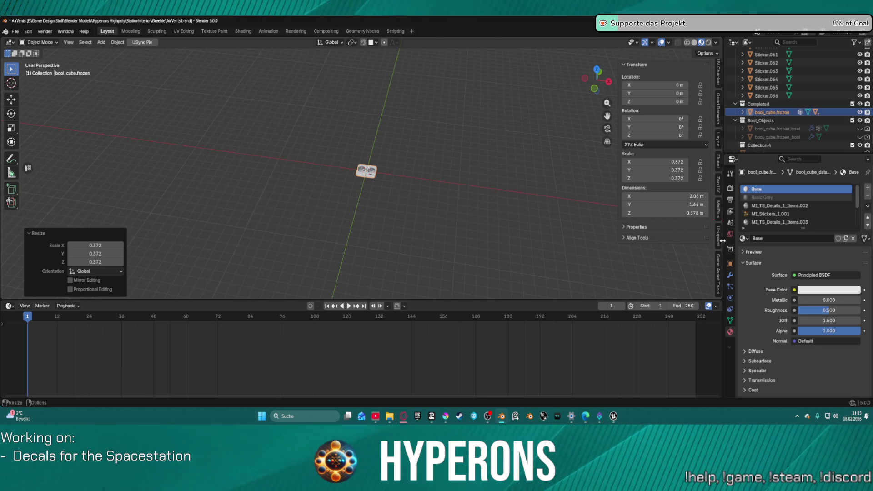
click(718, 145)
click(668, 102)
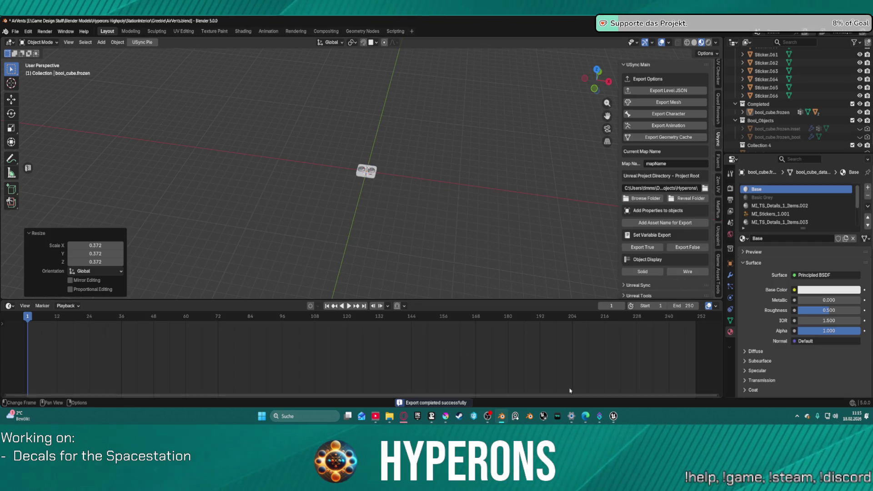
Import the rescaled vent mesh in Unreal's USync Panel, then switch back to the Blender vent file.
mouse_move(613, 416)
click(600, 388)
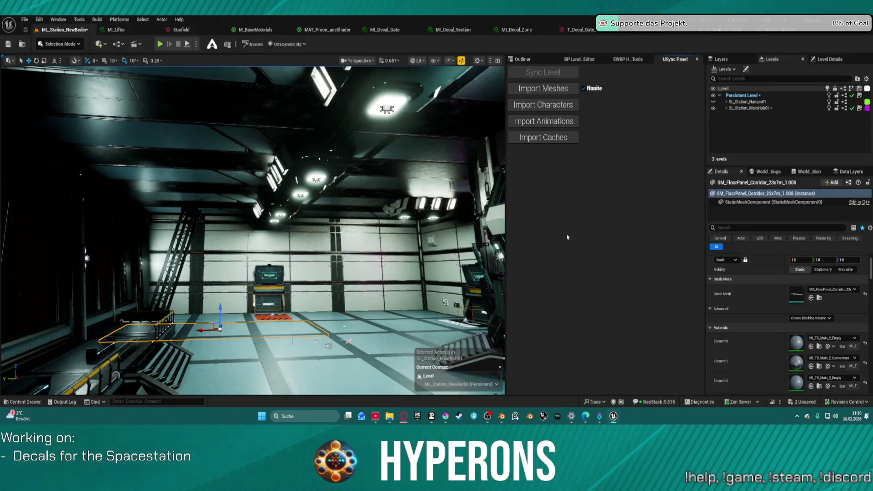
click(557, 107)
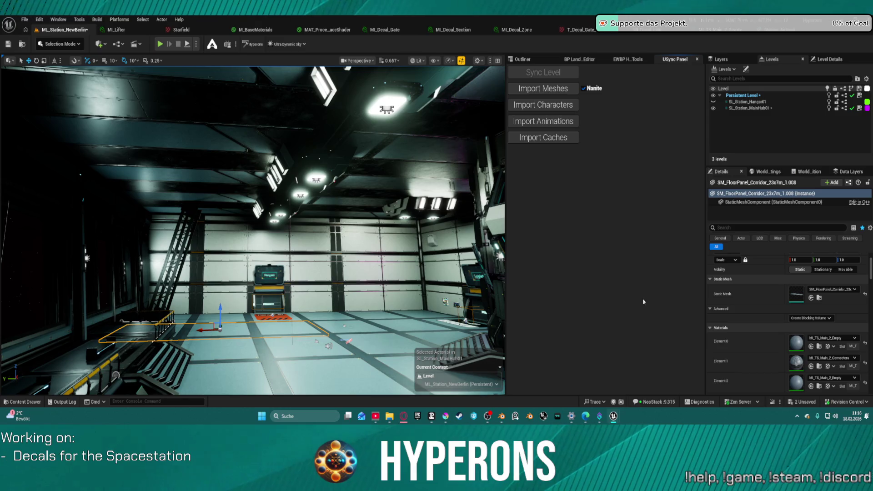
click(506, 418)
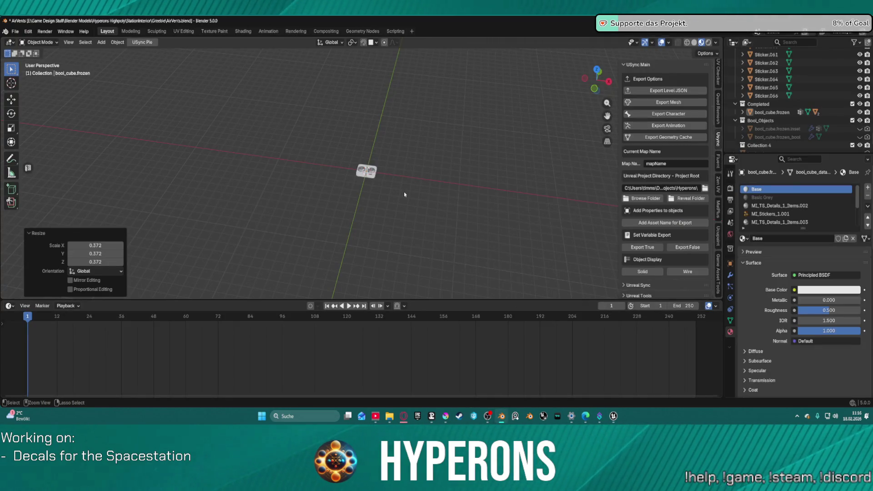
Undo the 0.372 shrink of the vent base, then bring Unreal Editor back to the front.
key(ctrl+z)
key(ctrl+z)
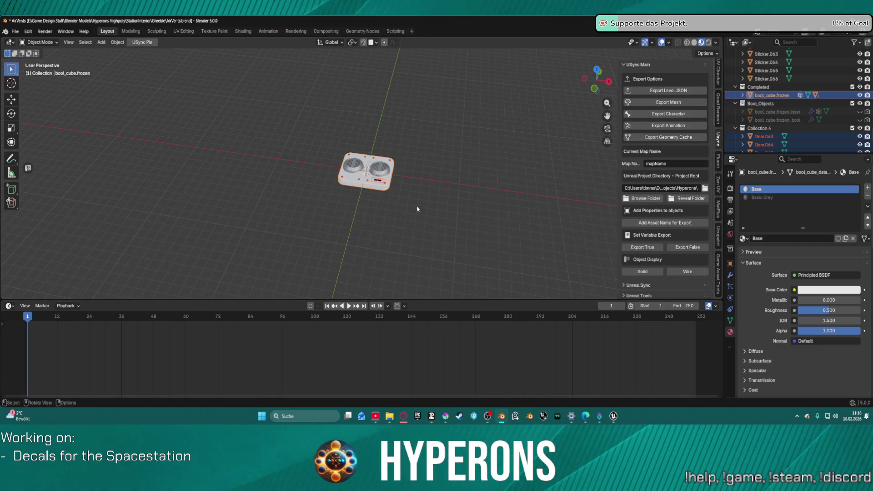
mouse_move(613, 417)
mouse_move(614, 393)
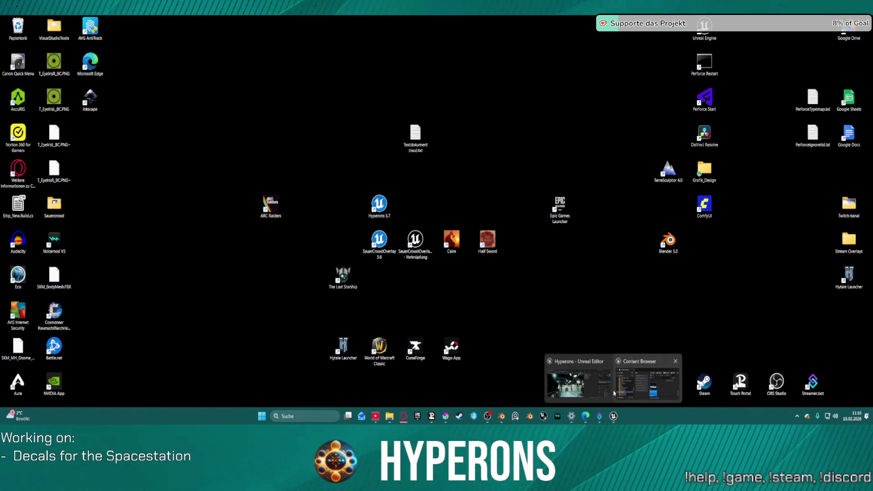
click(648, 391)
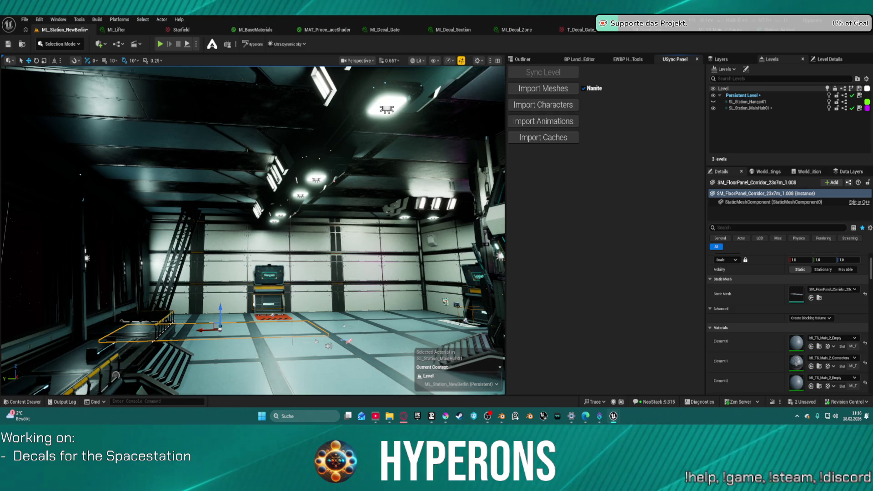
Review the reimported vent mesh's nine material slots in Unreal, then return to the station level.
click(757, 30)
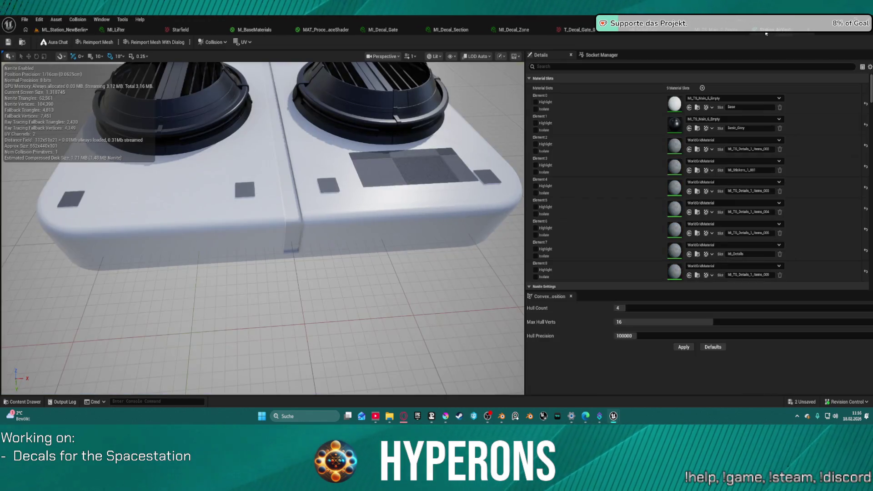
scroll(671, 168, down, 1)
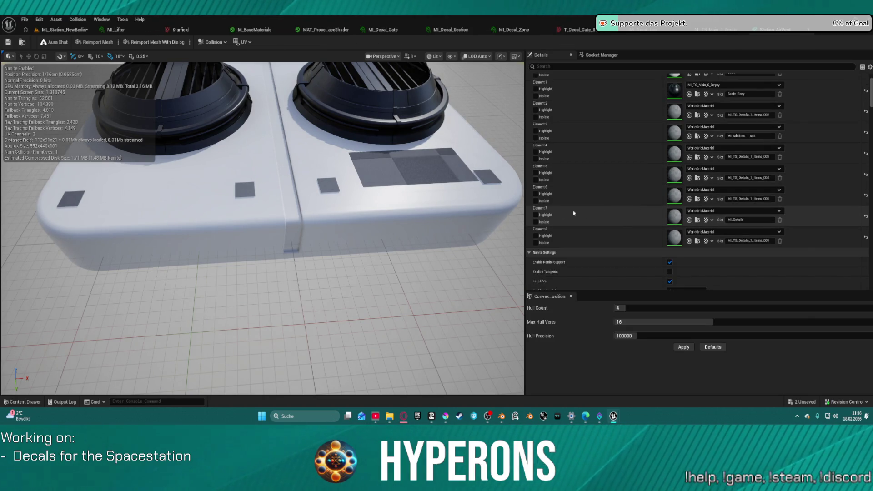
scroll(422, 172, down, 2)
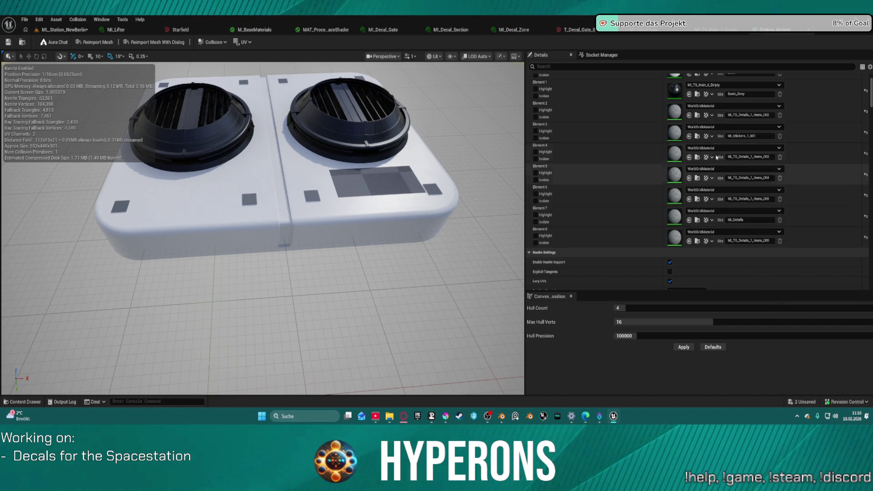
scroll(741, 150, up, 2)
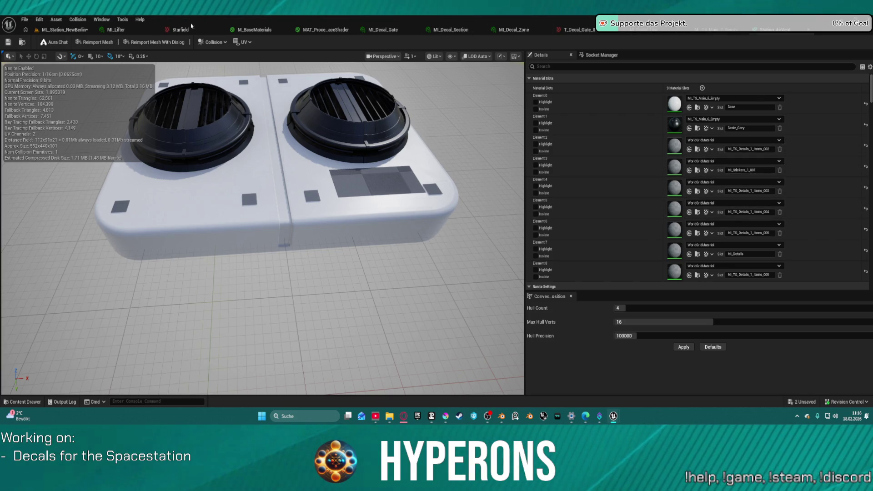
click(74, 30)
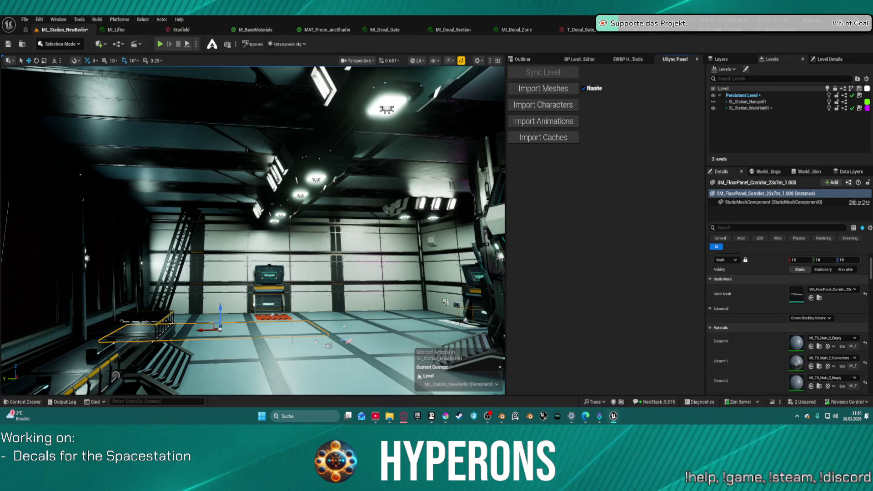
Back in Blender, zoom in on the vent and select screws to confirm Item.067 uses MI_Details.
click(501, 417)
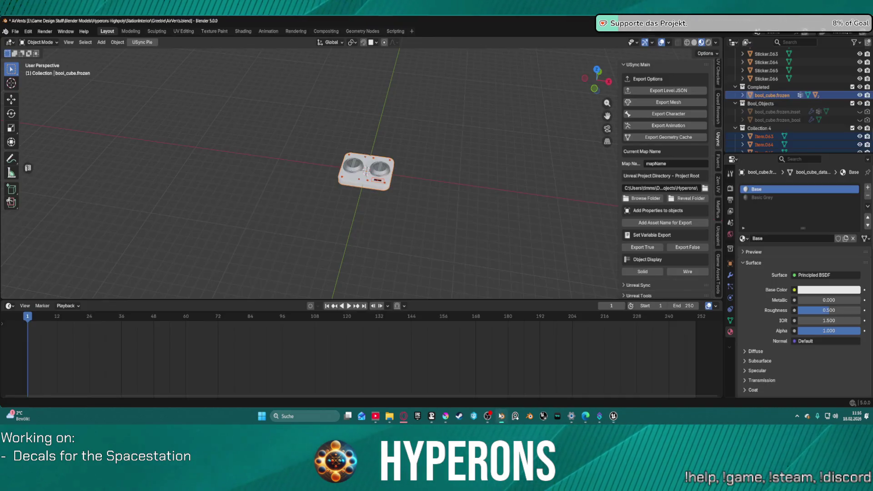
scroll(359, 162, up, 4)
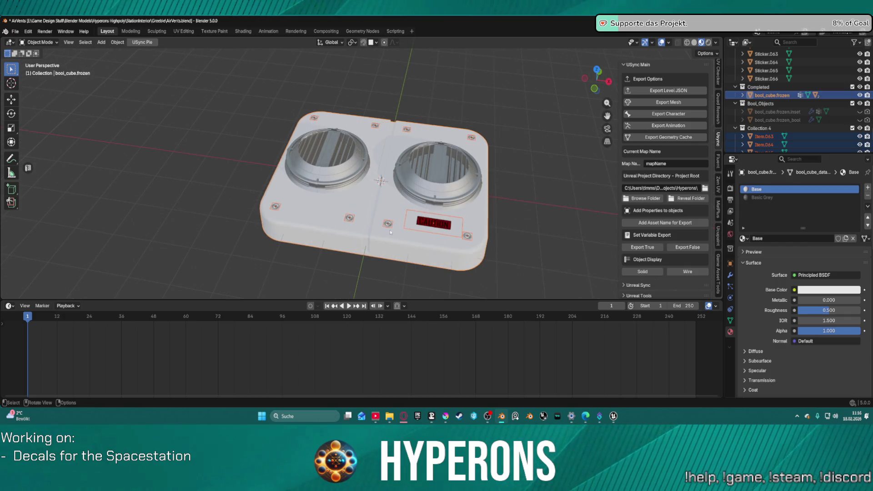
click(387, 224)
shift+click(349, 218)
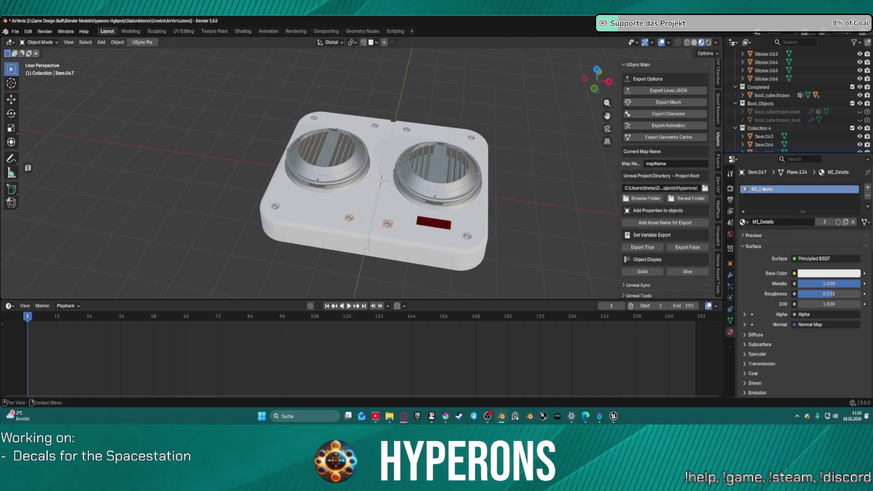
Inspect each screw's material to find which still use leftover detail materials.
click(788, 222)
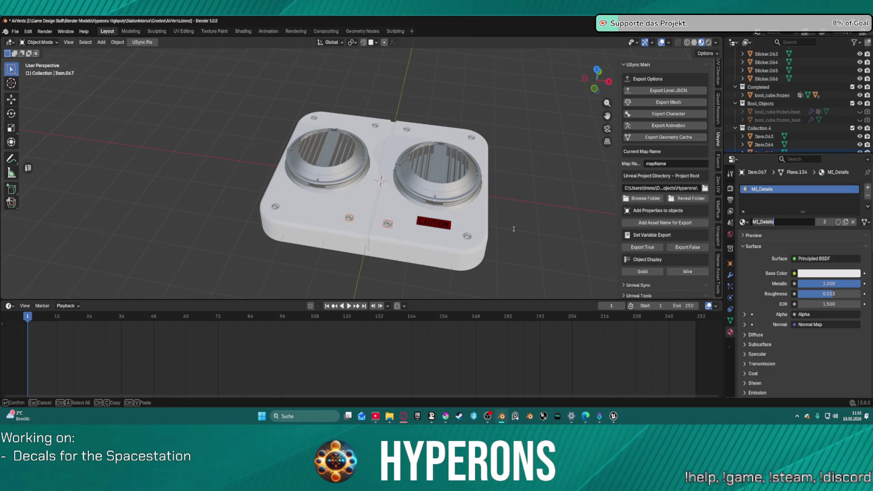
key(Return)
click(467, 236)
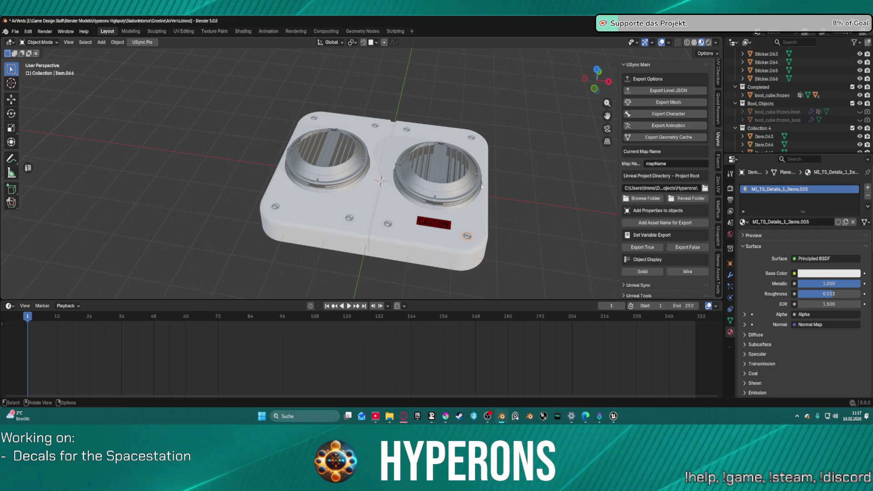
click(471, 137)
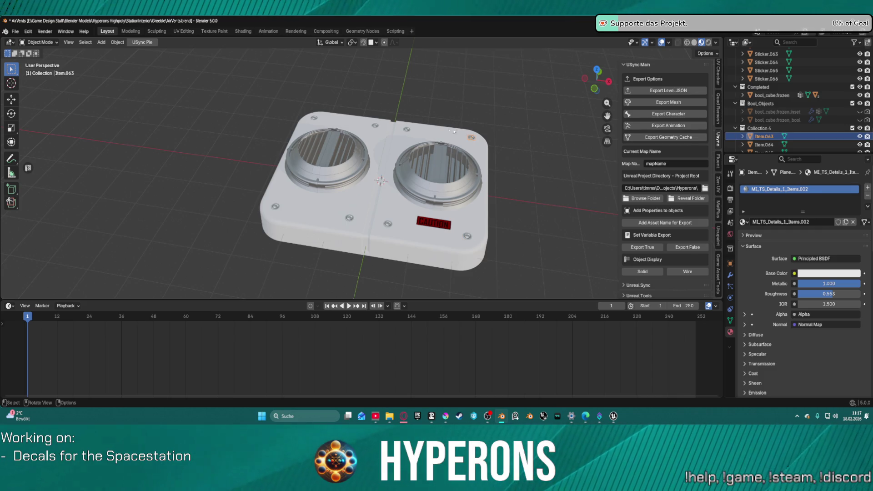
click(405, 129)
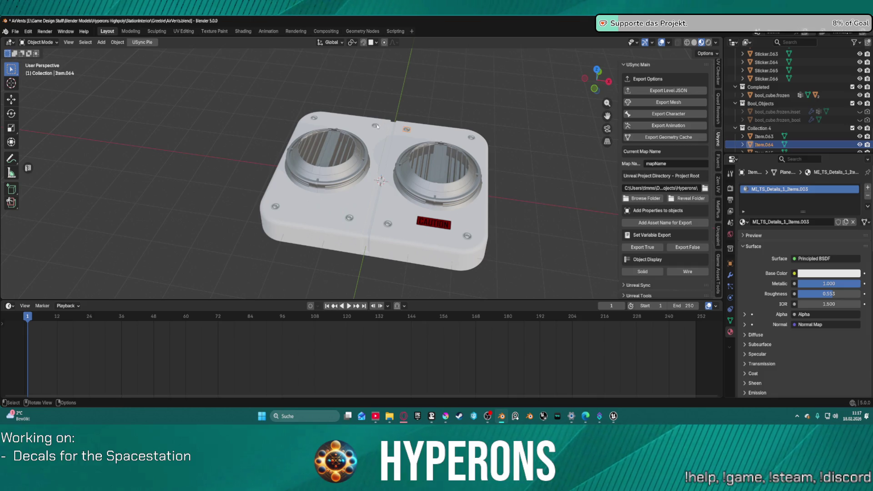
click(375, 126)
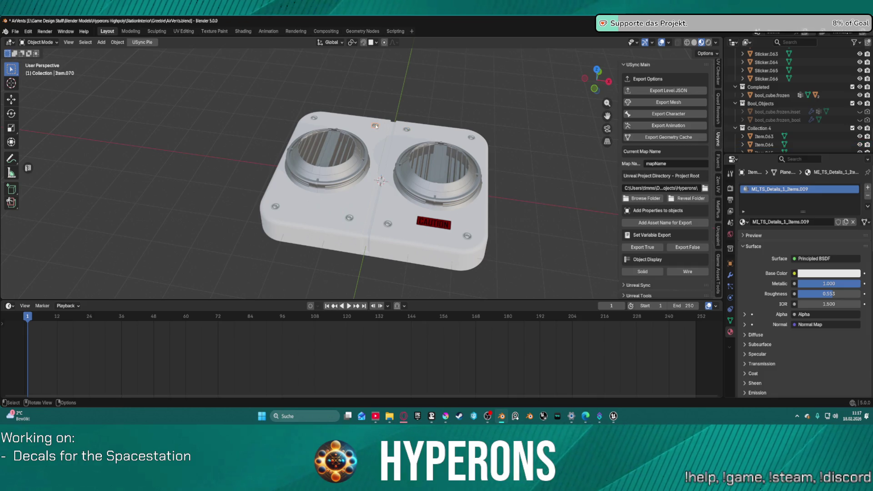
click(313, 118)
Select the screws still on leftover materials and assign them MI_Details.
click(377, 126)
shift+click(406, 129)
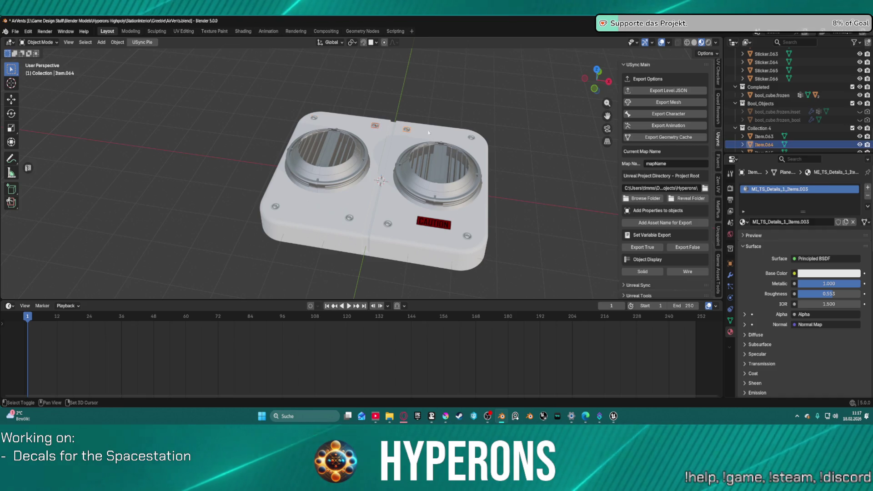
shift+click(473, 138)
shift+click(468, 237)
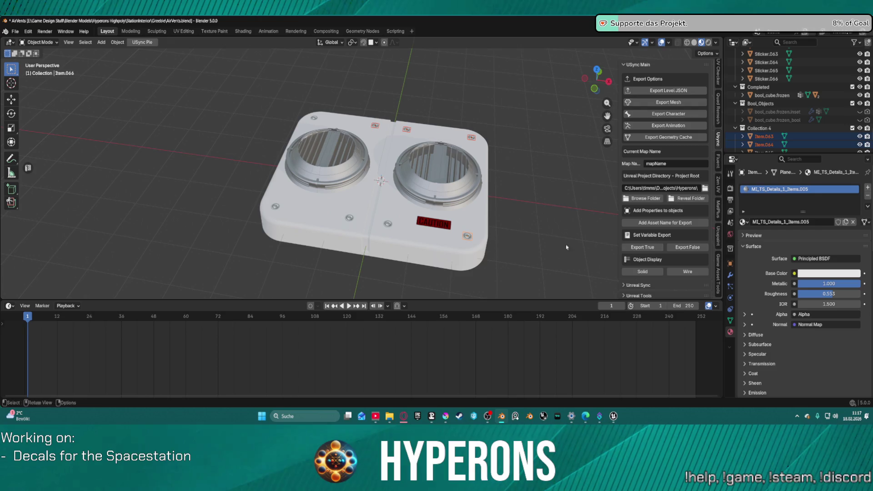
click(782, 221)
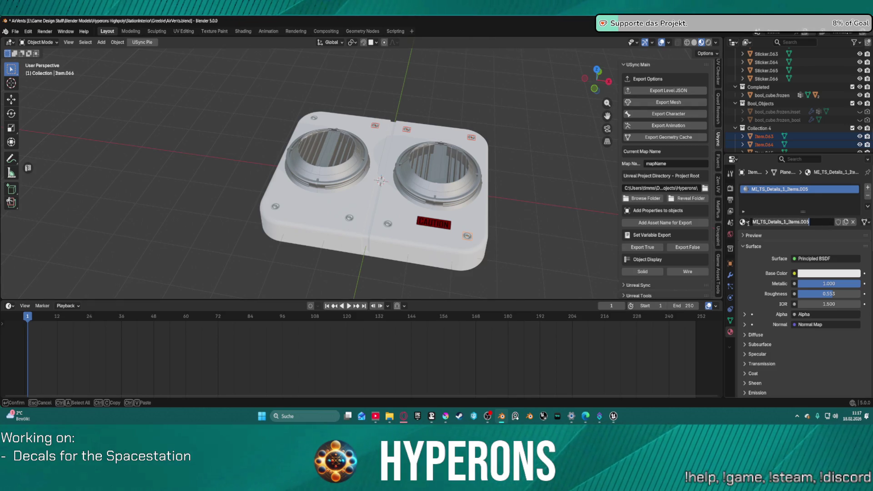
click(742, 222)
click(775, 244)
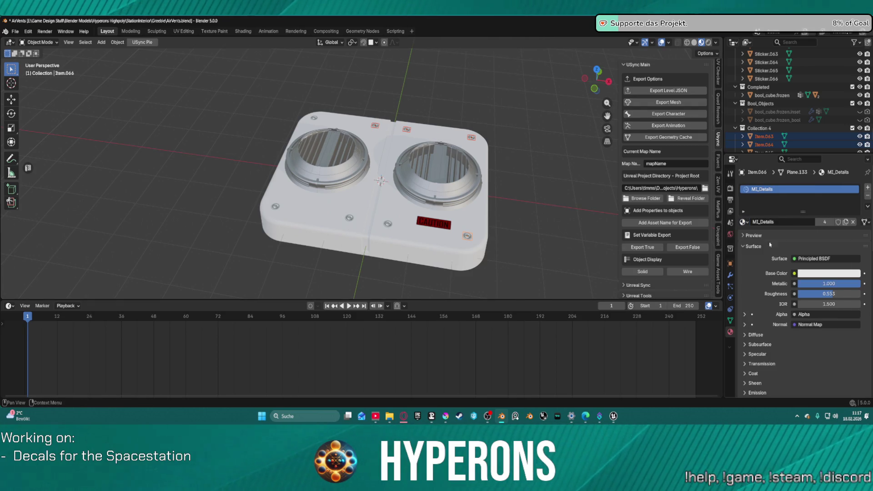
Assign MI_Details to two more screws, including Item.070.
click(388, 223)
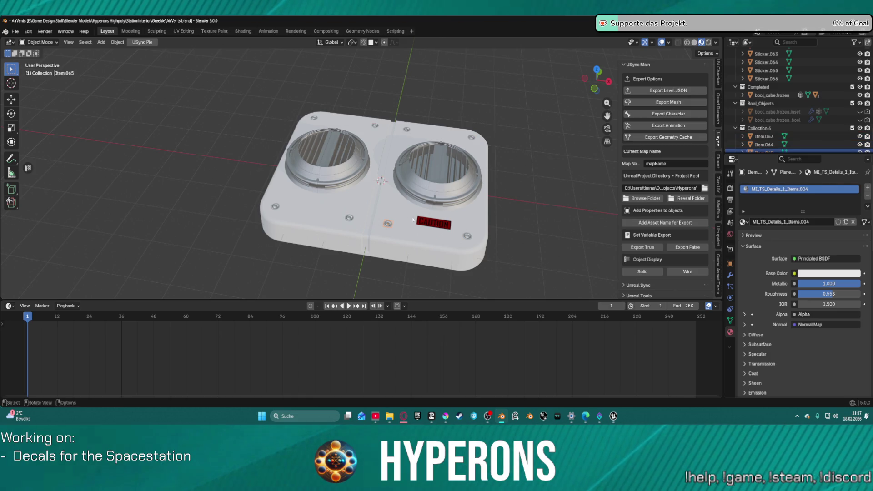
click(742, 222)
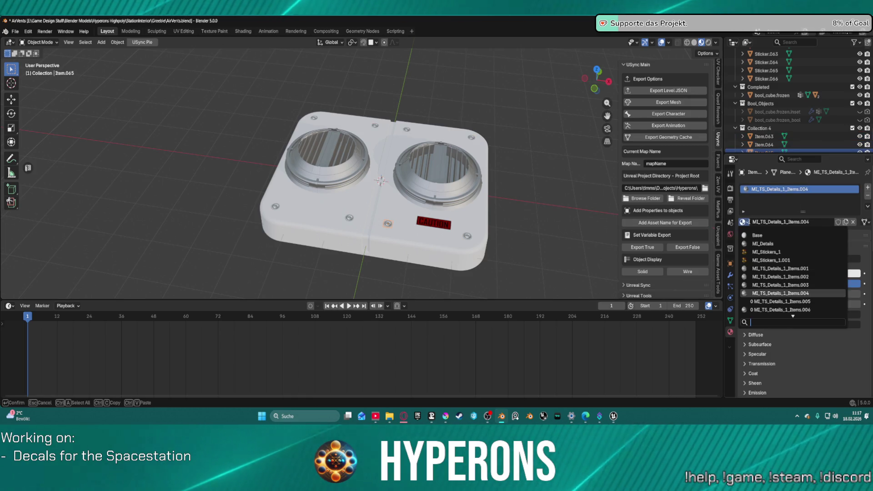
click(766, 244)
click(349, 219)
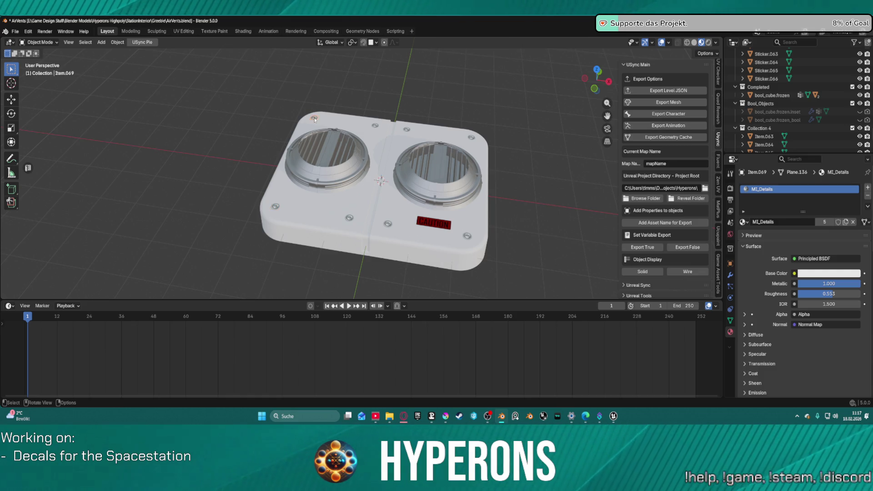
click(375, 126)
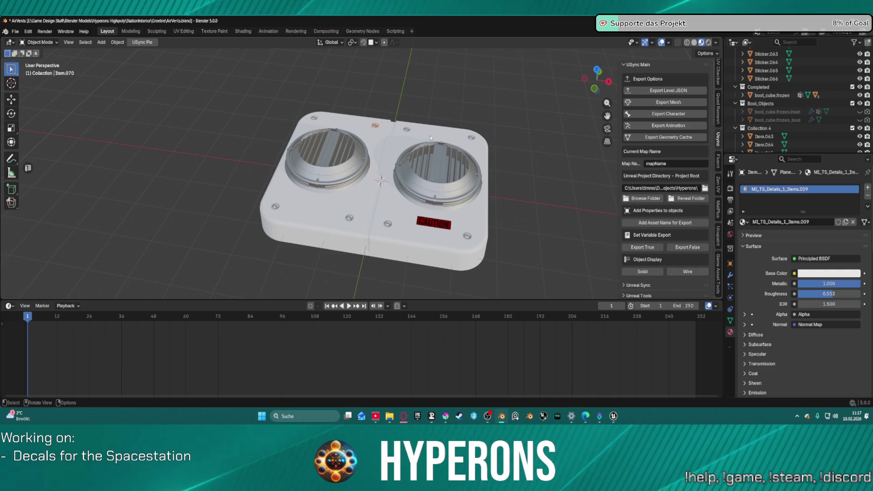
click(742, 222)
scroll(773, 245, up, 3)
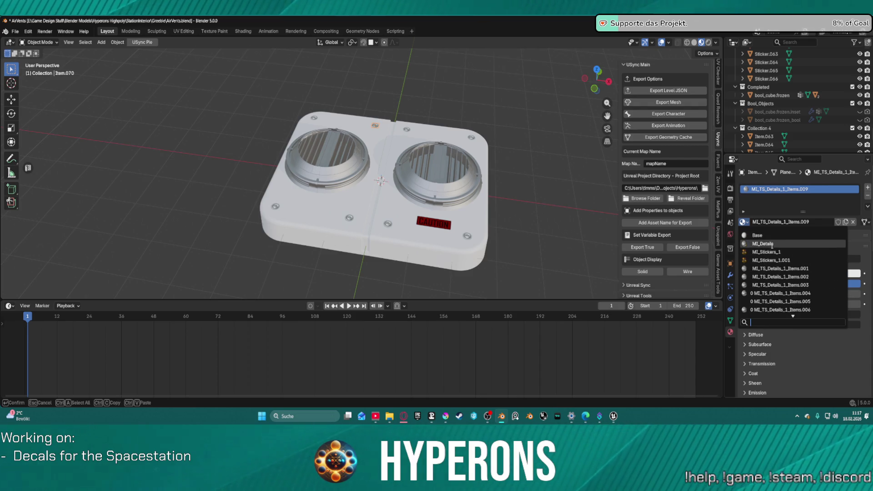
click(785, 244)
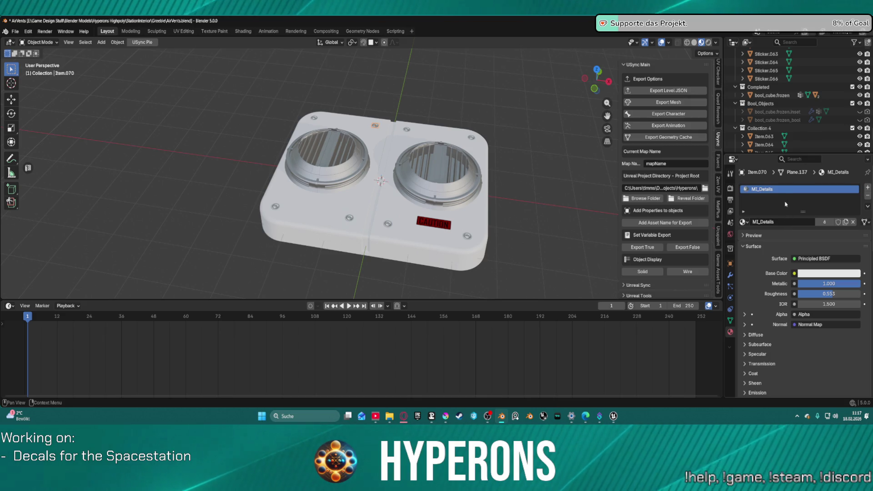
click(407, 130)
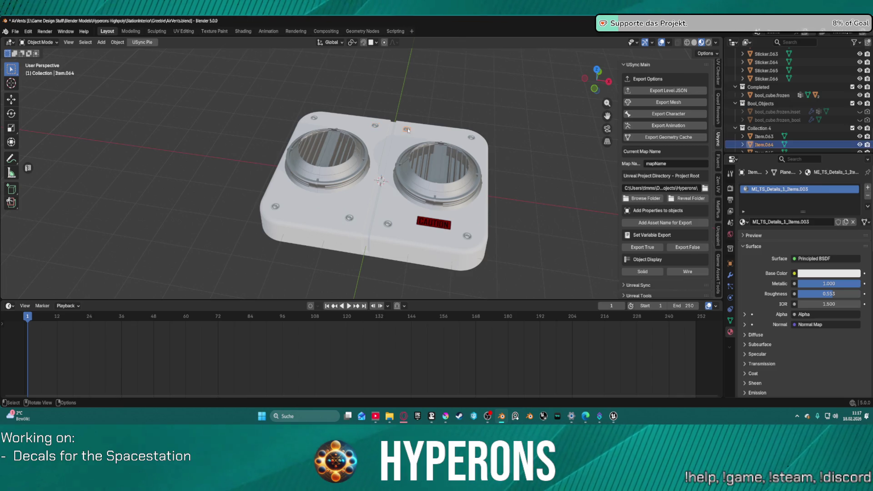
Assign MI_Details to screws Item.064 and Item.063.
click(349, 218)
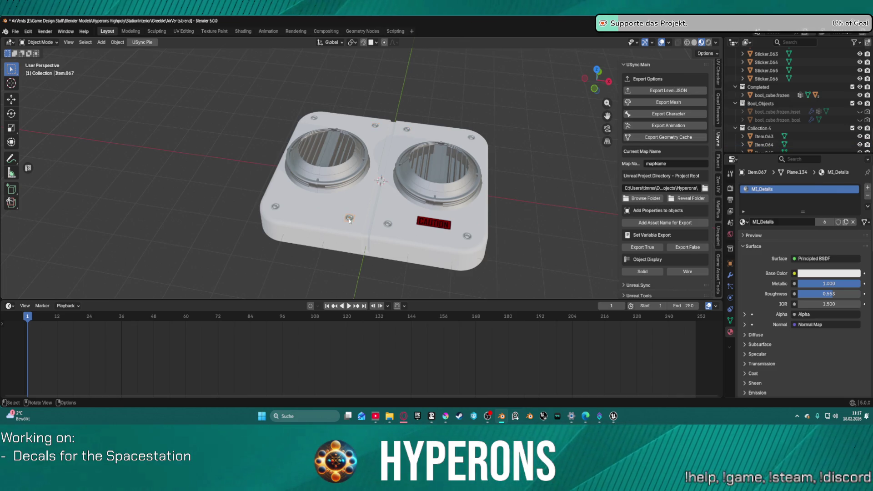
click(408, 131)
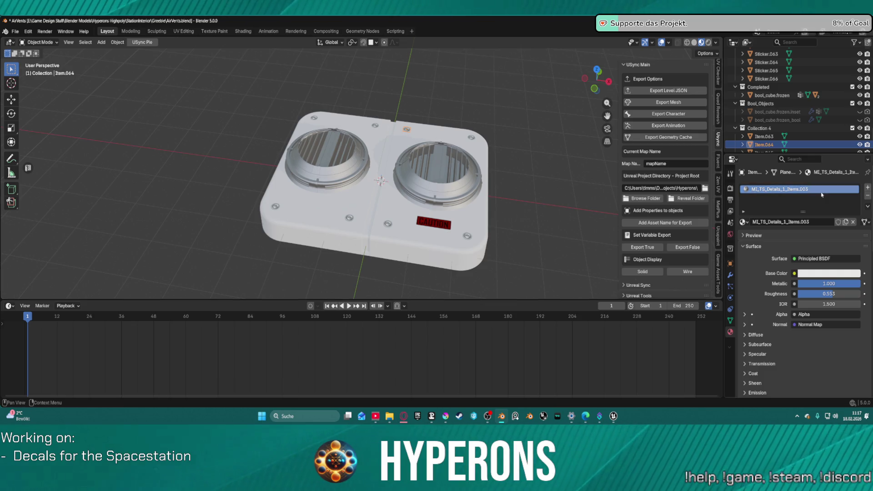
click(742, 222)
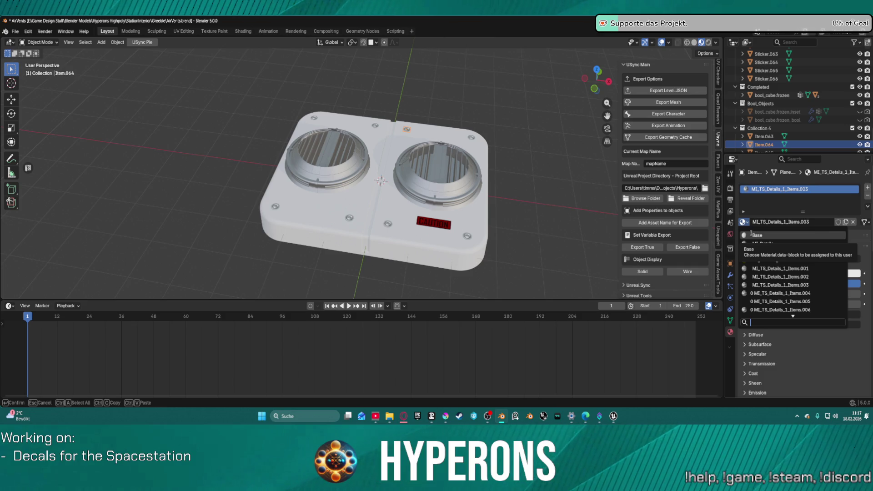
click(766, 245)
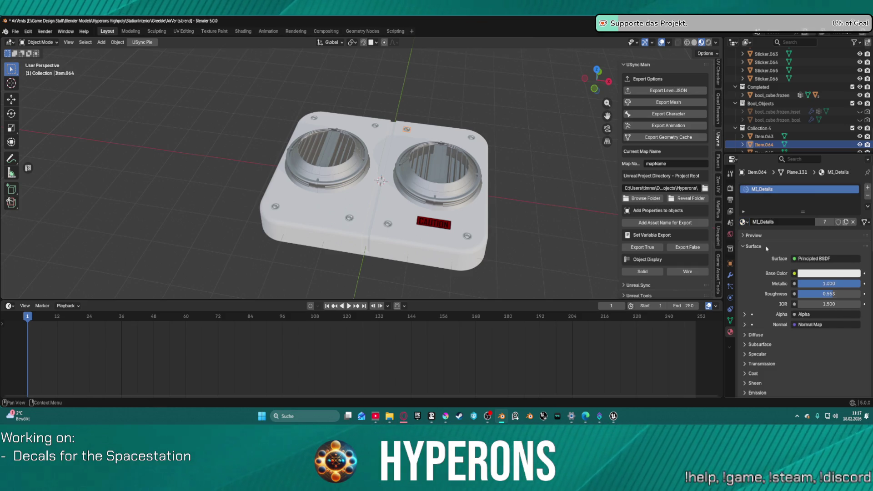
click(776, 222)
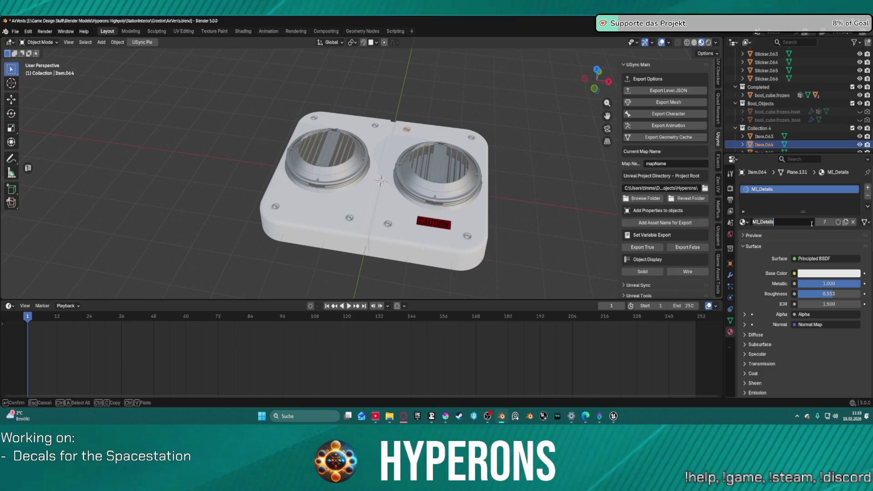
key(Return)
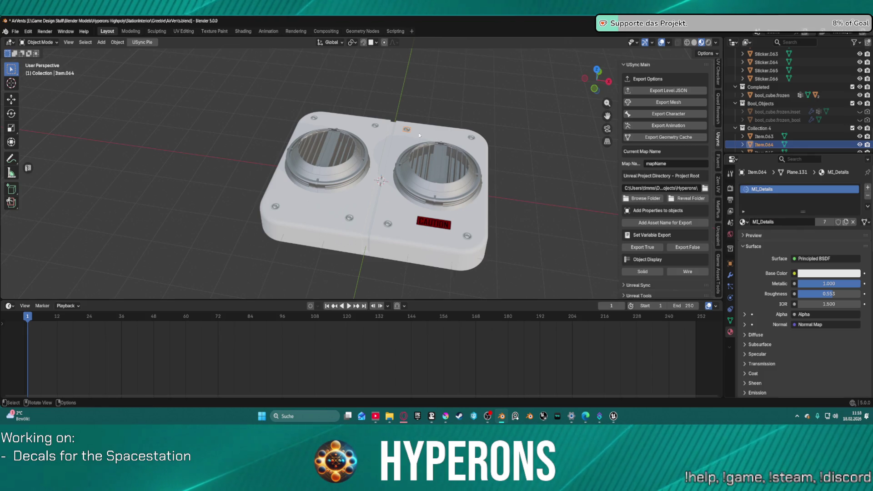
click(473, 138)
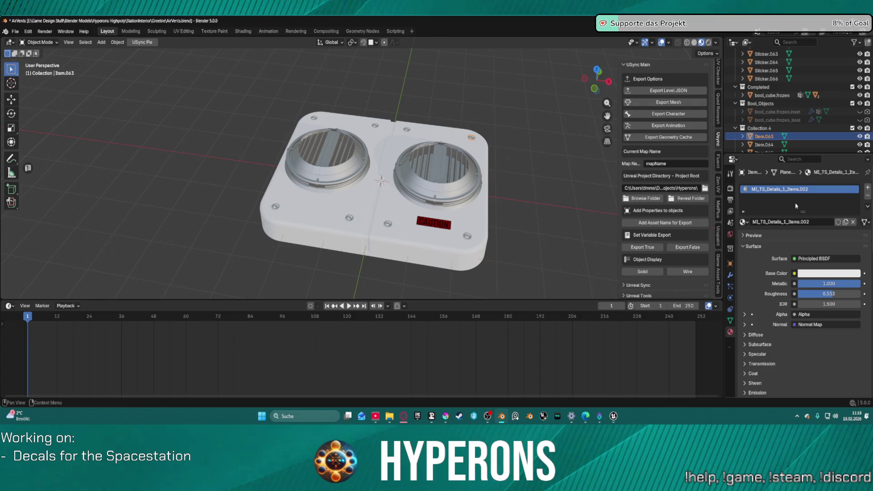
click(743, 222)
click(787, 242)
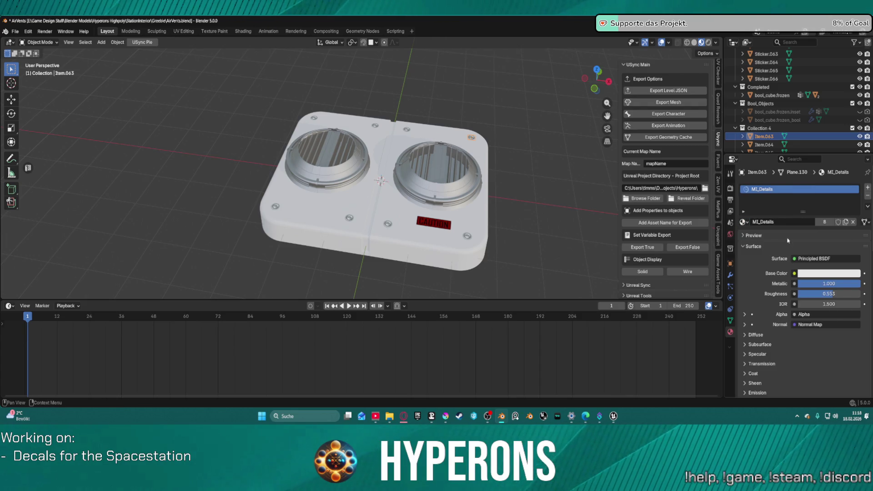
click(787, 221)
key(Escape)
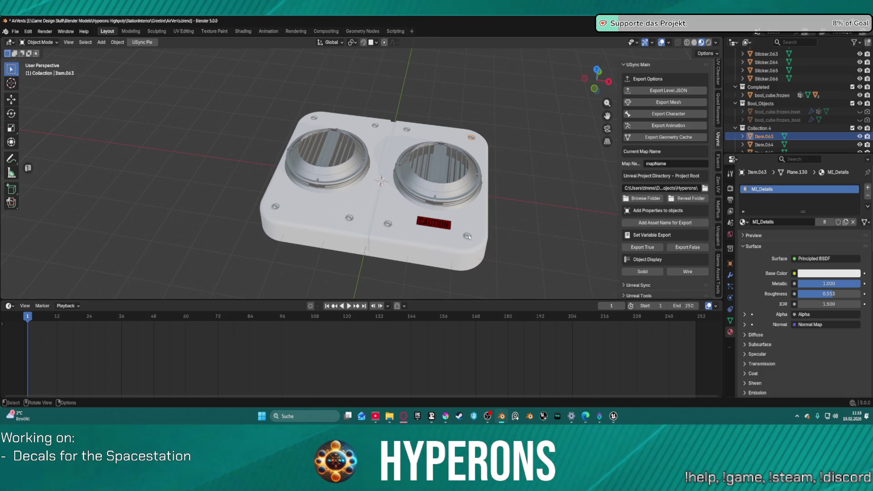
Check that the other screws use MI_Details and bool_cube.frozen keeps its Base material.
click(388, 224)
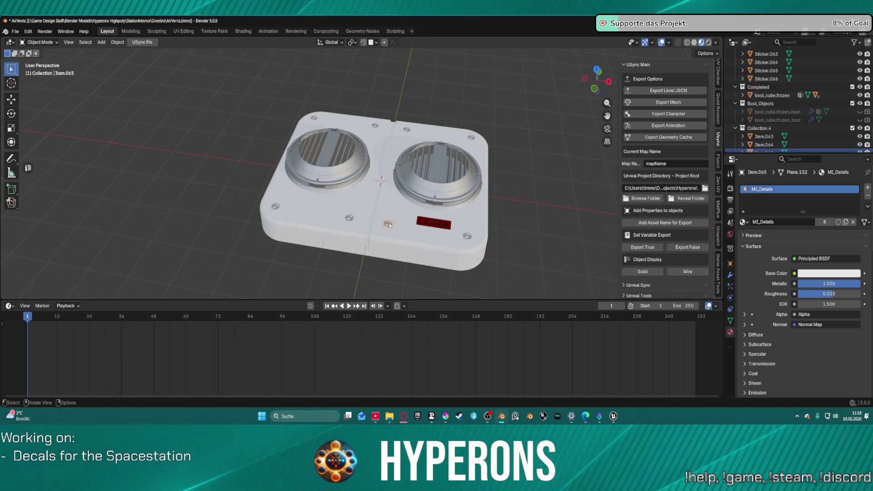
click(275, 206)
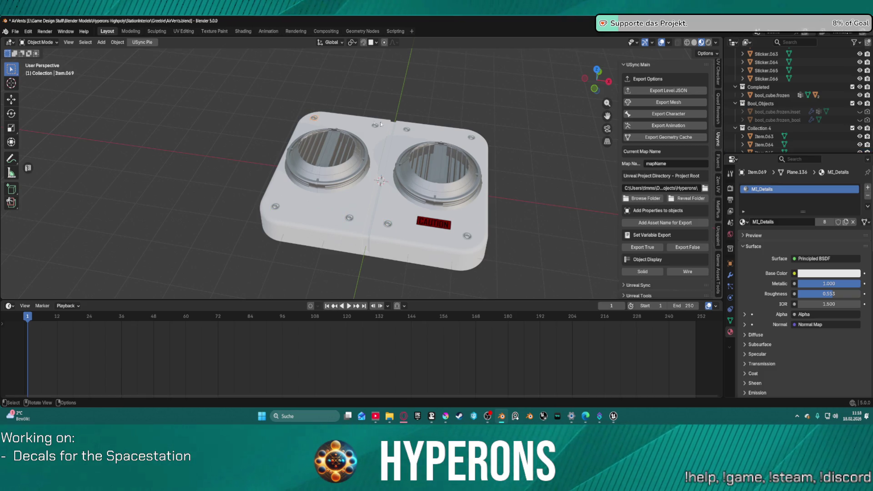
click(406, 130)
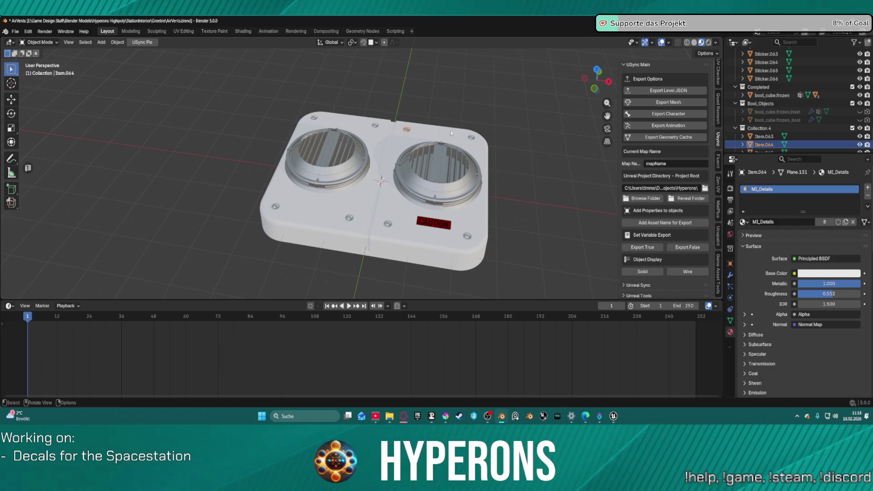
click(480, 139)
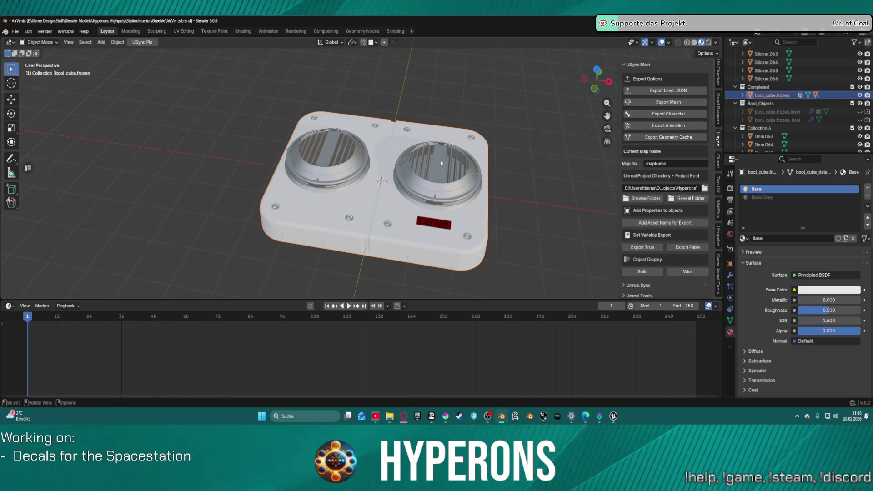
Select all sticker and screw objects with the base plate bool_cube.frozen as the active object.
scroll(563, 222, down, 2)
scroll(550, 222, up, 1)
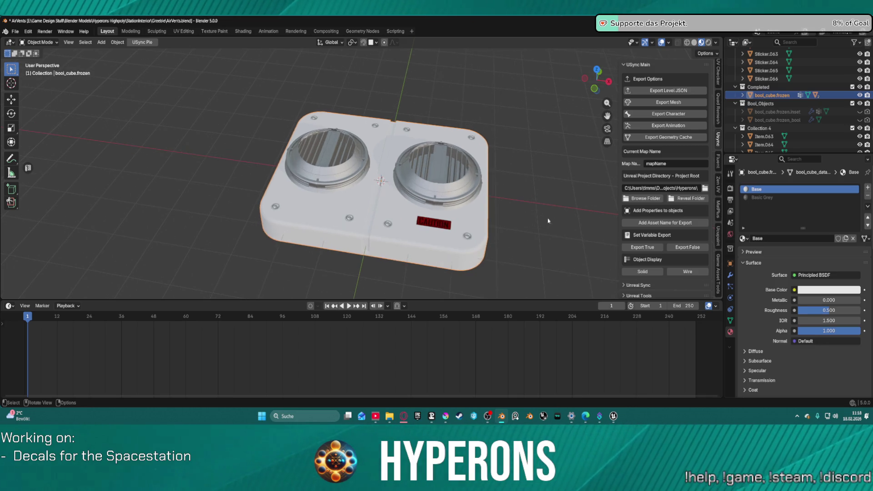
key(a)
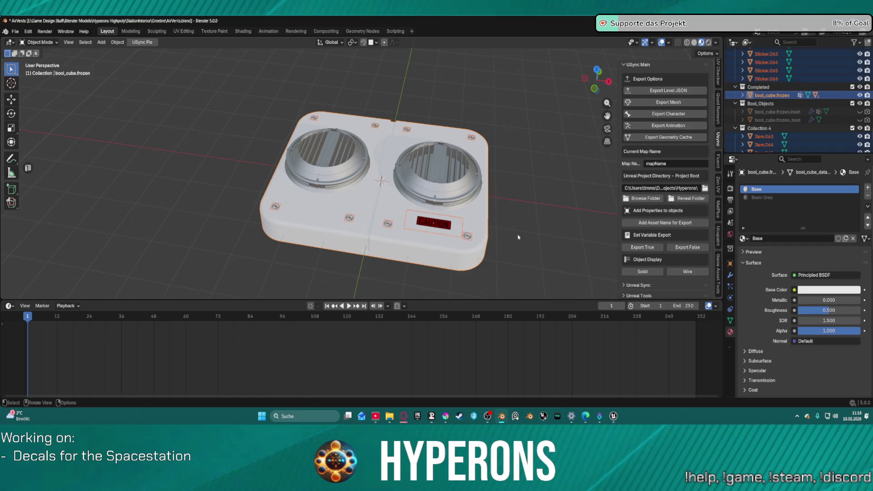
key(alt+a)
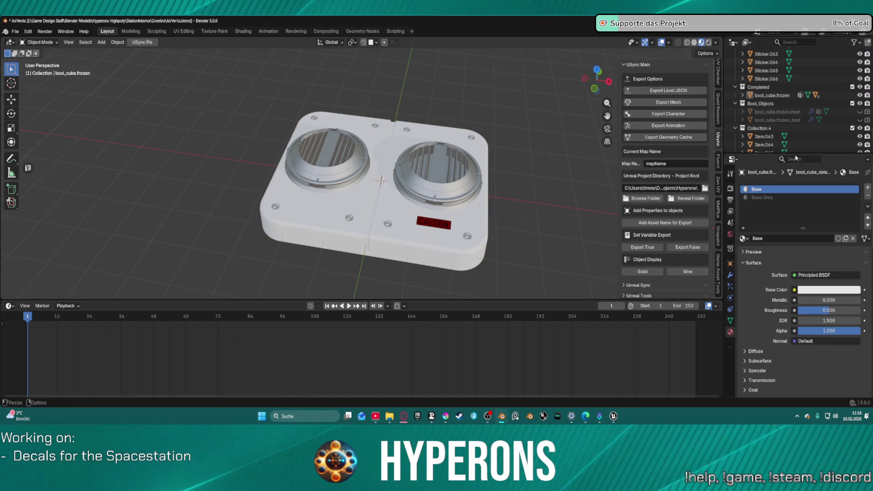
scroll(769, 138, down, 5)
shift+click(768, 112)
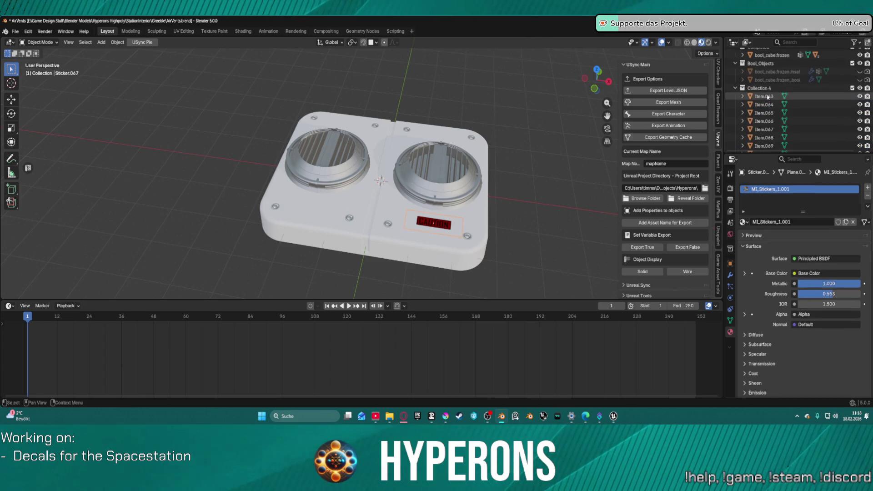
scroll(775, 73, up, 3)
ctrl+click(773, 55)
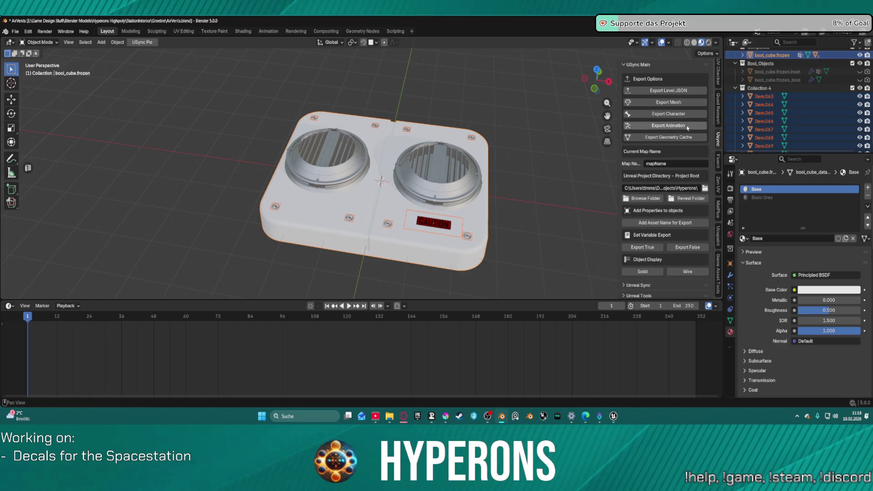
Trial-join the details into the base plate, undo the join, and save AirVents.blend.
right_click(383, 149)
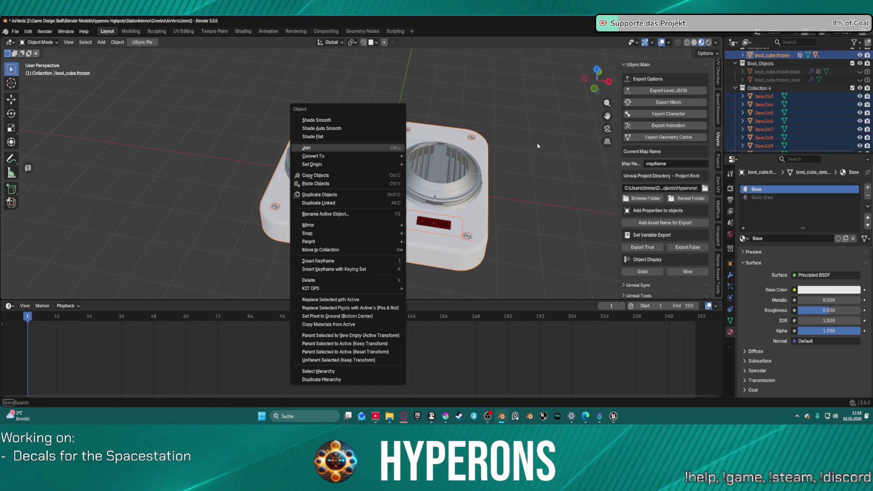
click(332, 148)
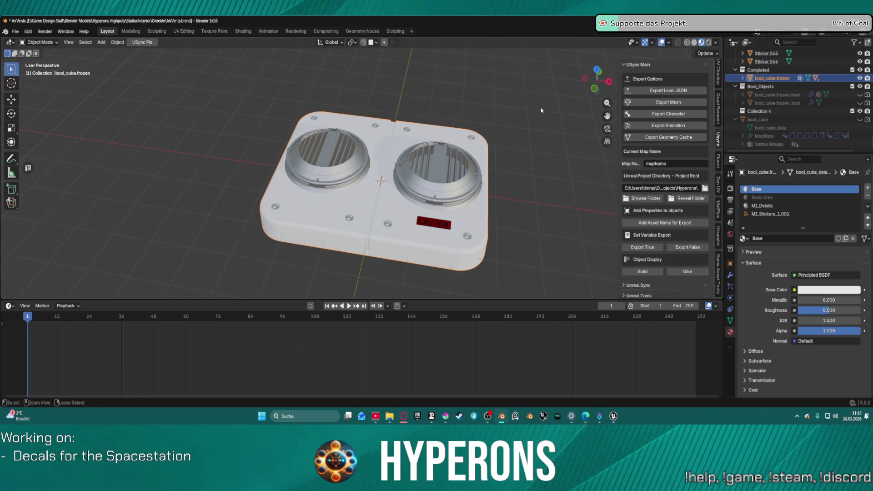
key(ctrl+z)
click(15, 32)
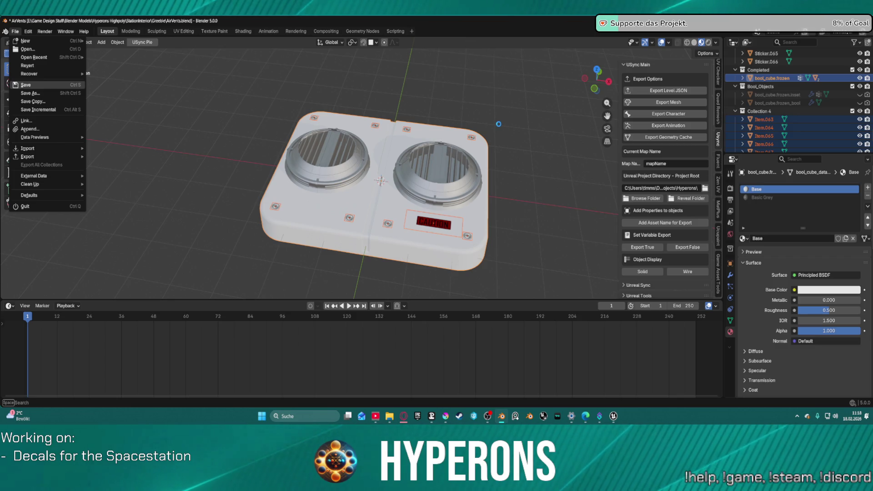
key(ctrl+s)
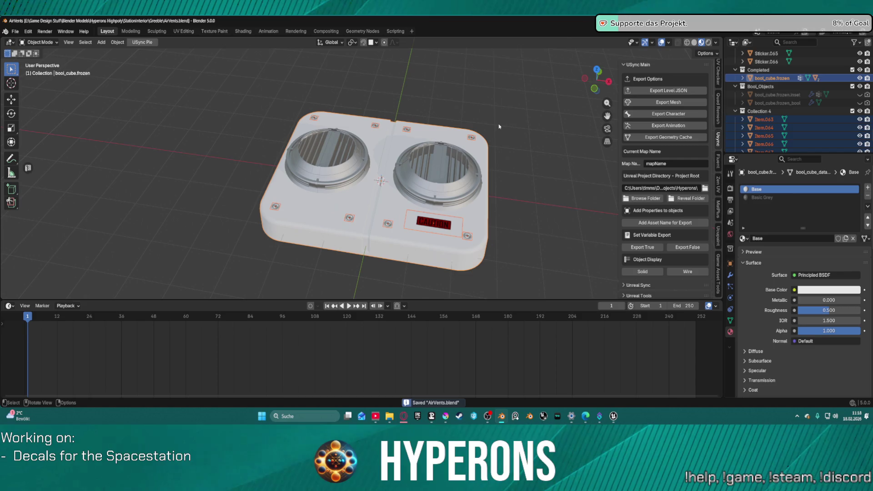
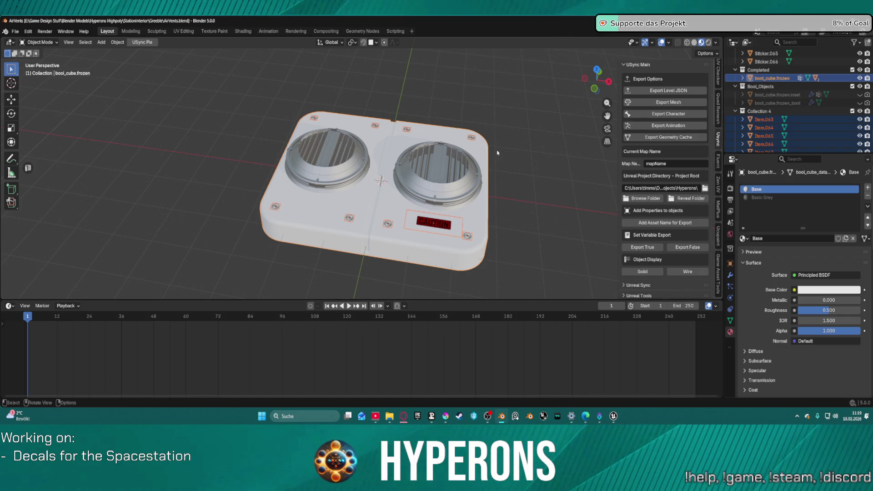
Join the stickers into the bool_cube.frozen air vent mesh and scale it to 0.357.
right_click(349, 182)
click(349, 167)
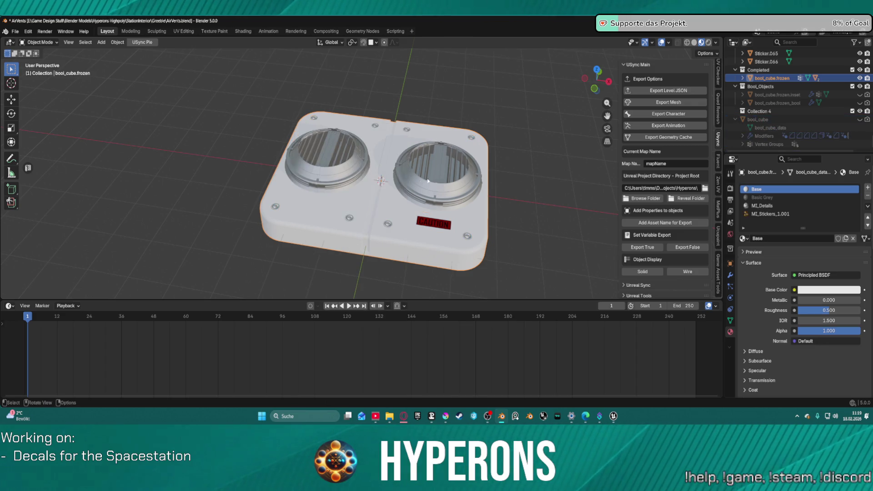
key(s)
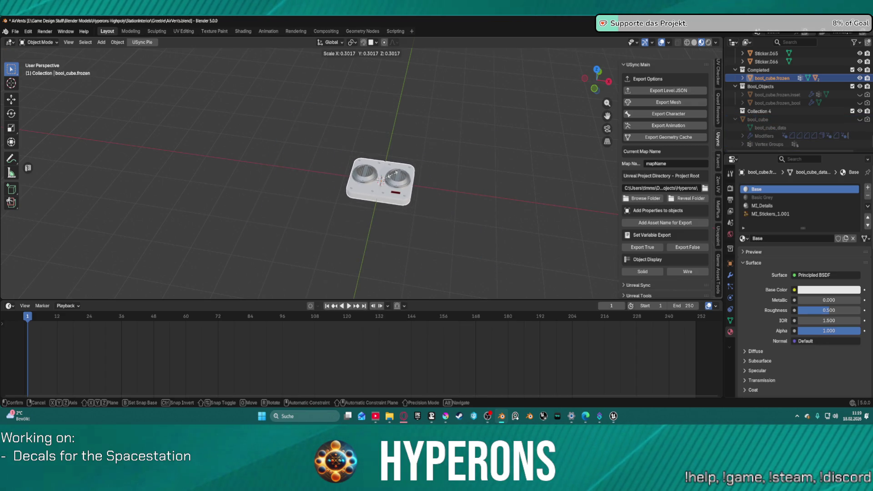
click(394, 173)
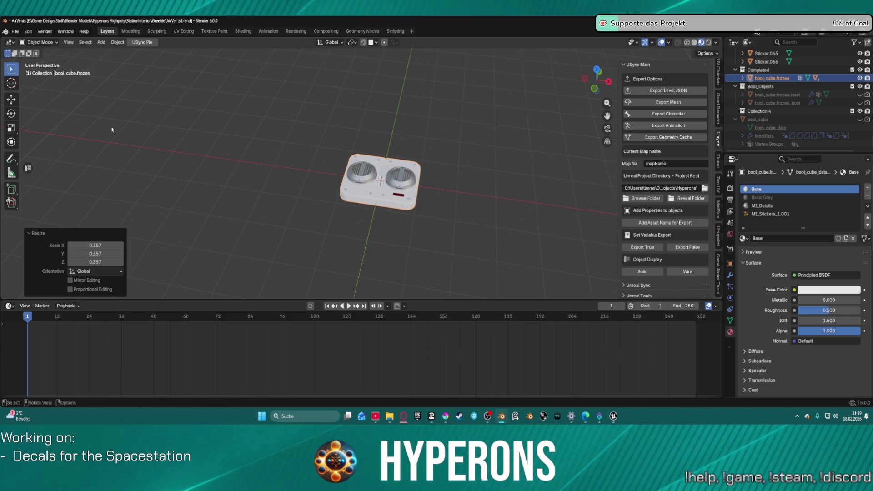
Export the air vent mesh with USync Export Mesh and switch back to Unreal.
click(676, 101)
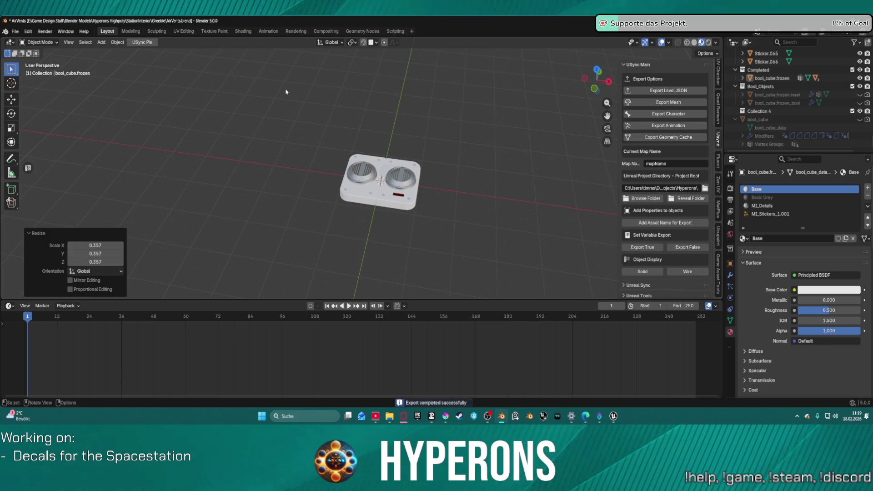
key(a)
key(KP_Decimal)
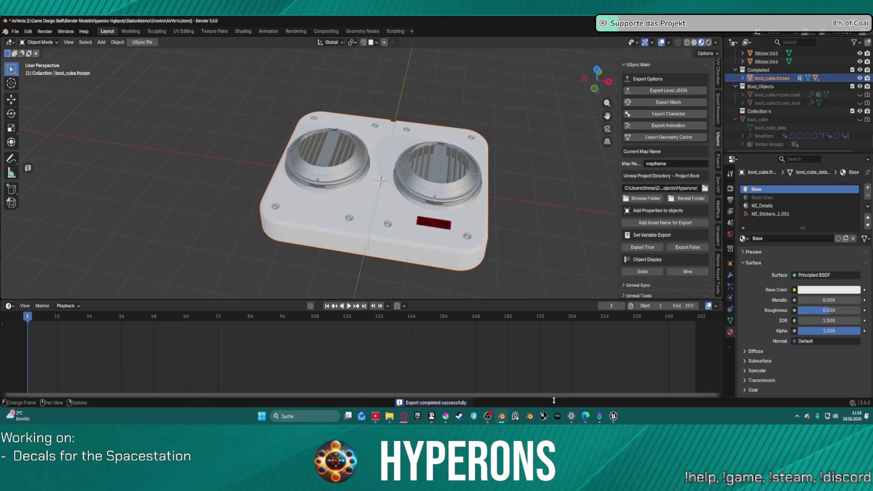
mouse_move(613, 417)
click(577, 391)
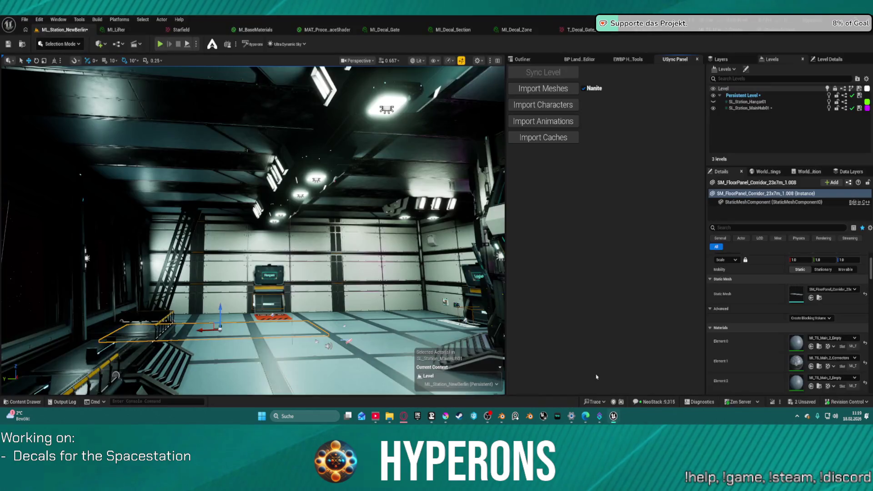
Import Station_AirVent through USync and review its eight material slots in the mesh editor.
click(548, 91)
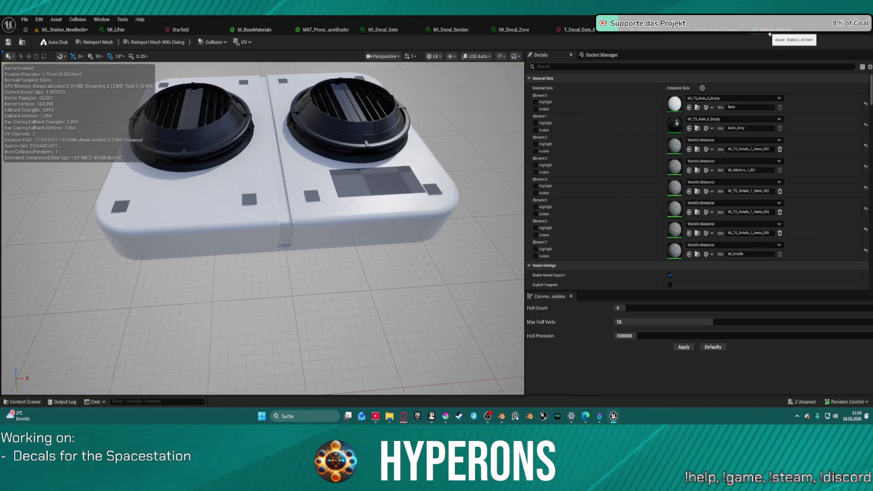
scroll(699, 163, down, 3)
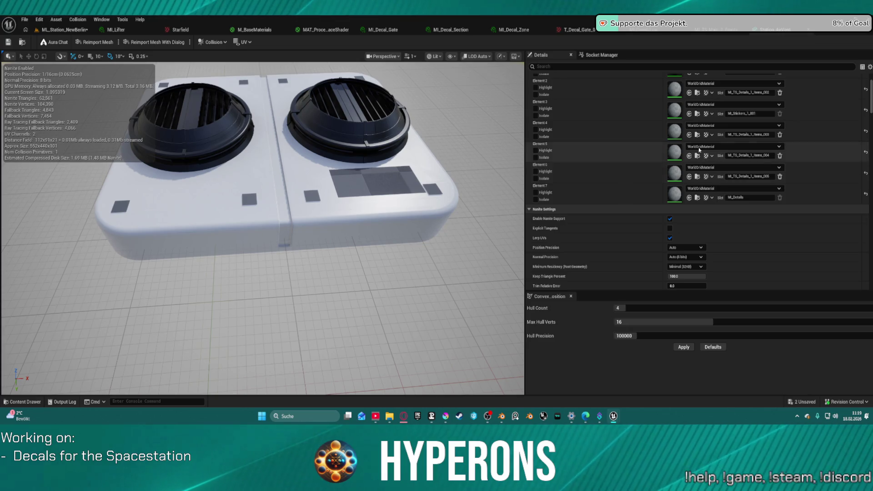
scroll(699, 150, up, 3)
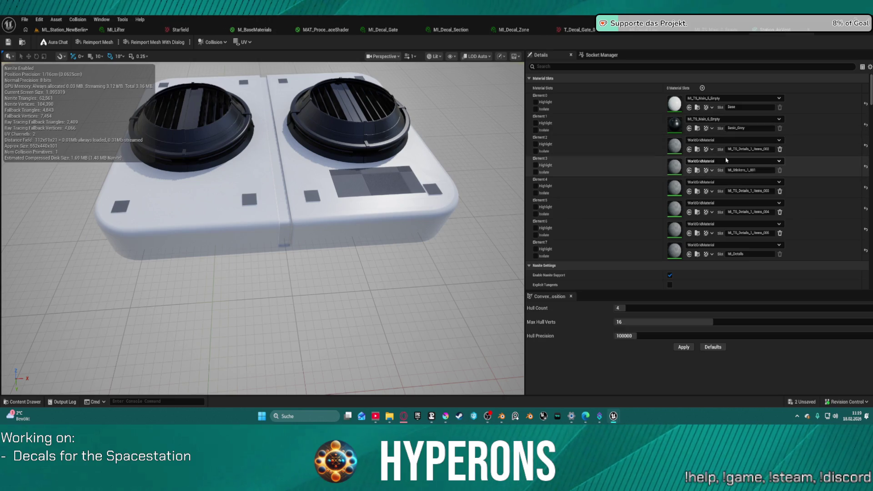
click(732, 171)
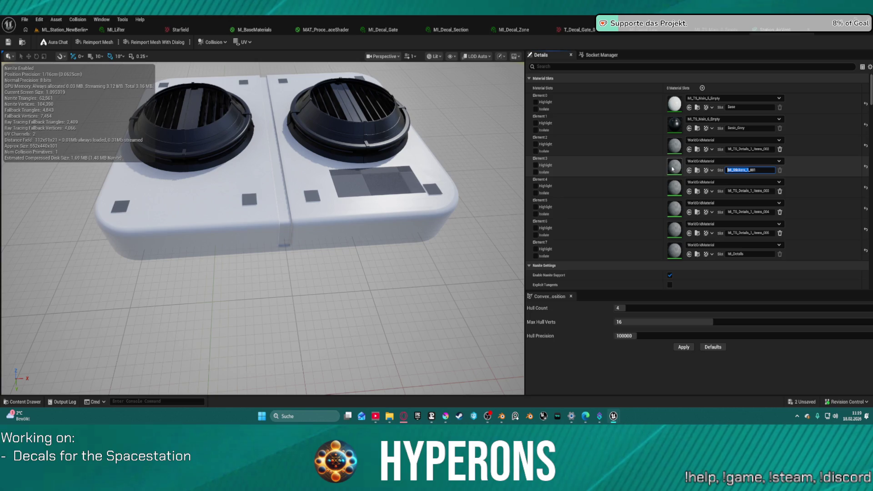
key(Return)
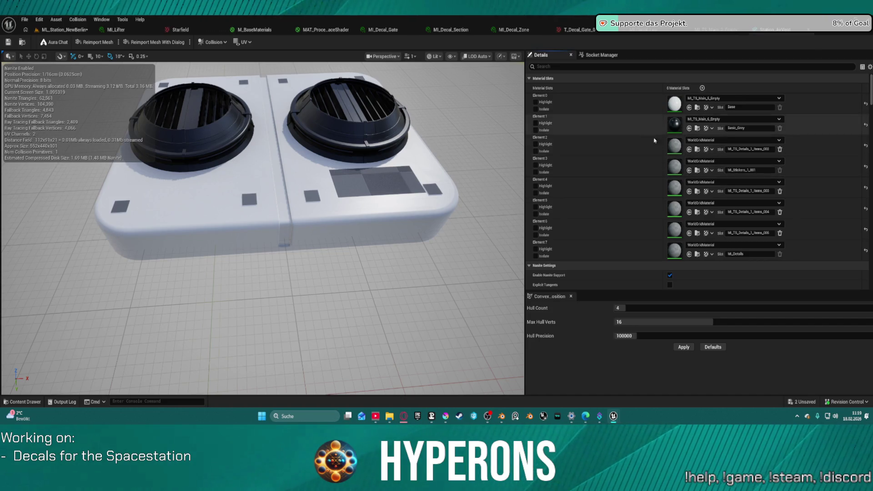
click(727, 160)
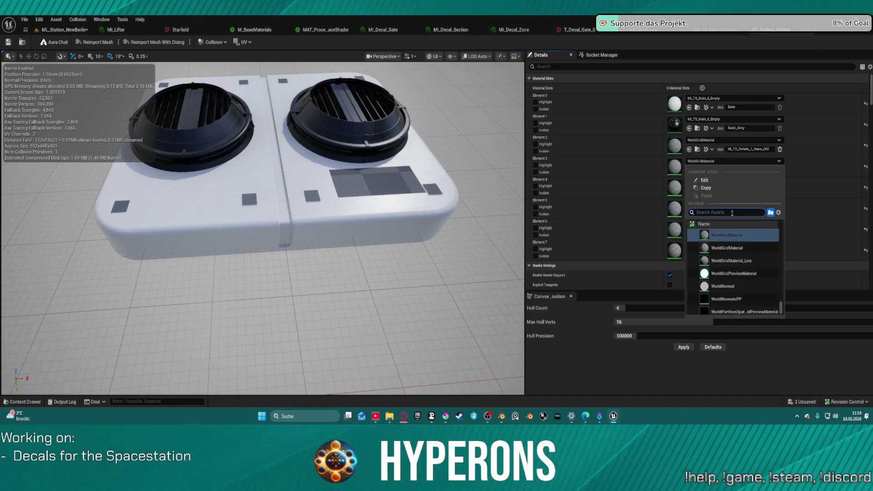
text(MI_Stickers_1)
Set Element 3 to MI_Stickers_1 and Element 4 to MI_TS_Details_1_Empty via search.
click(721, 240)
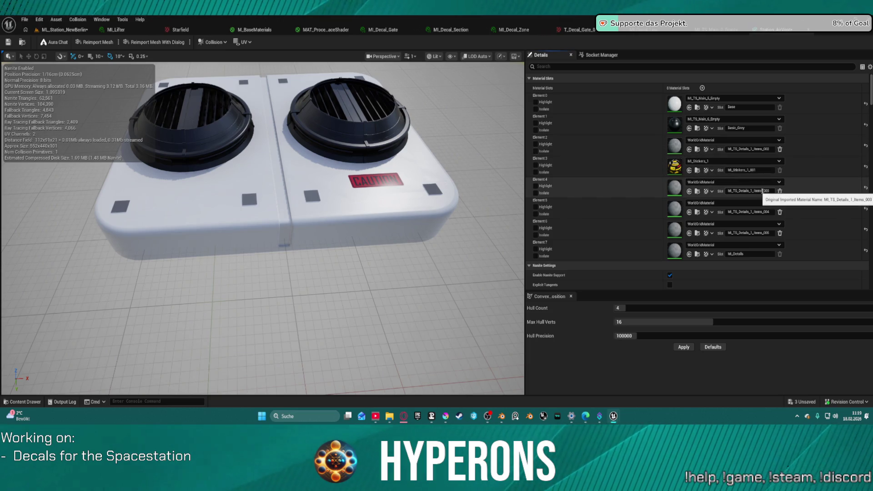
drag(752, 193, 726, 191)
key(ctrl+c)
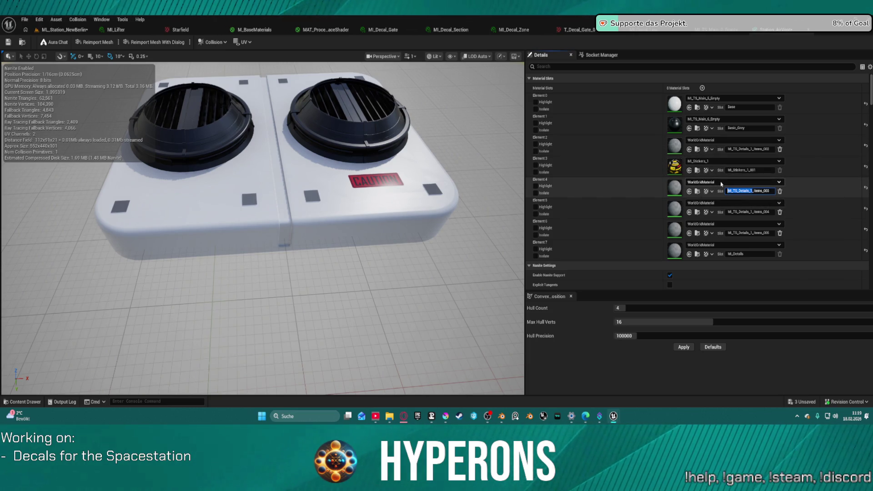
click(712, 183)
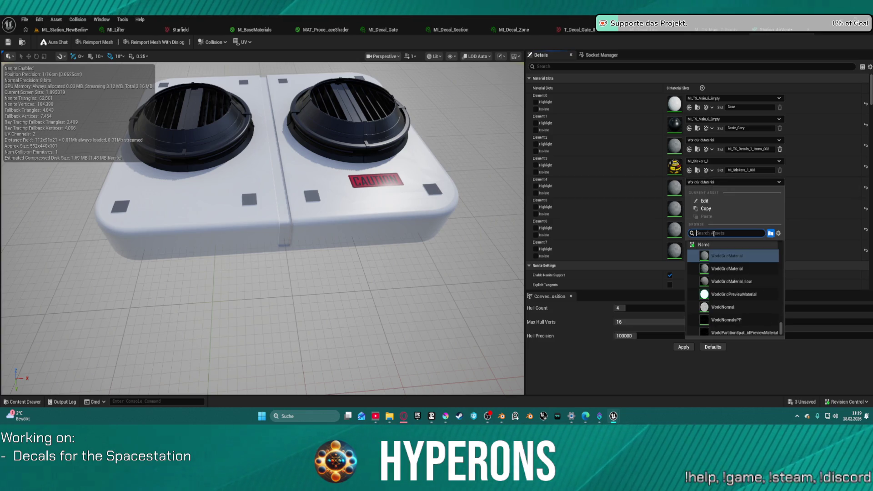
key(ctrl+v)
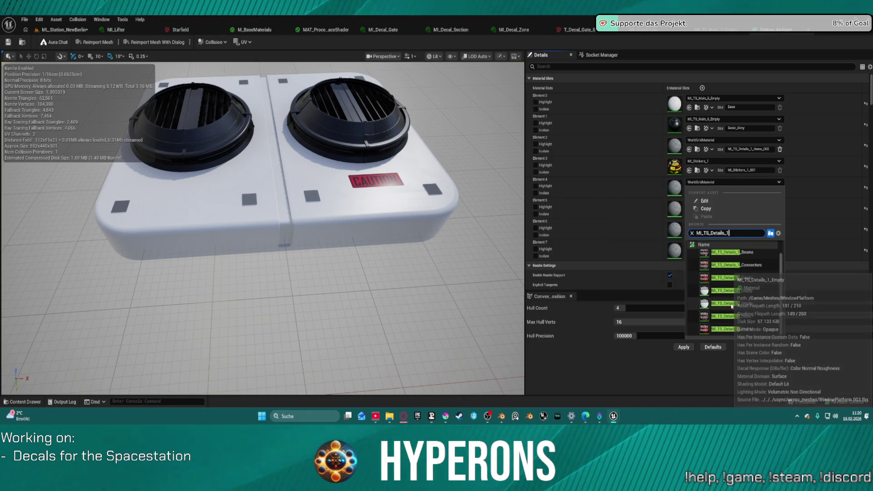
click(729, 304)
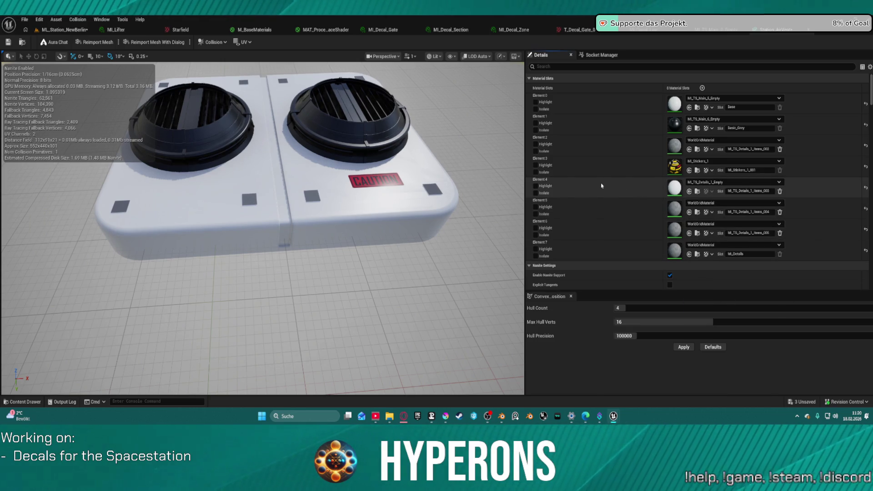
Paste MI_TS_Details_1_Empty from Element 4 onto Elements 5, 6, 7 and 0.
key(ctrl+c)
key(ctrl+v)
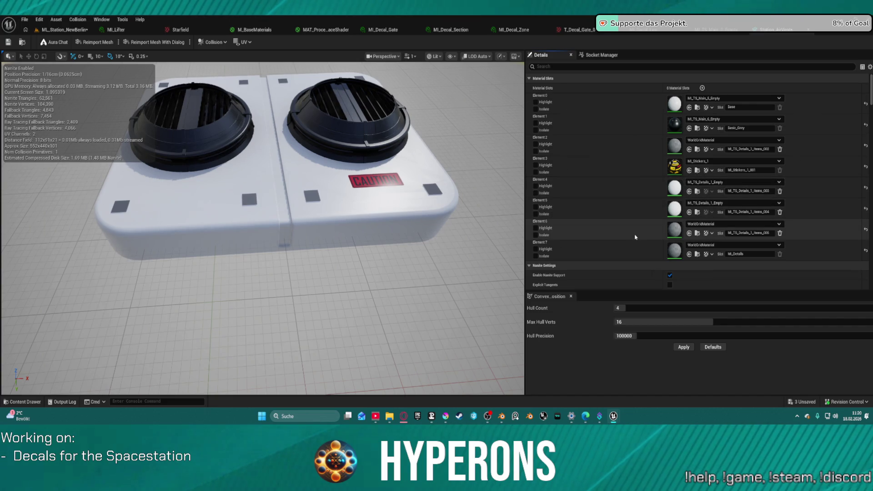
key(ctrl+v)
key(ctrl+v)
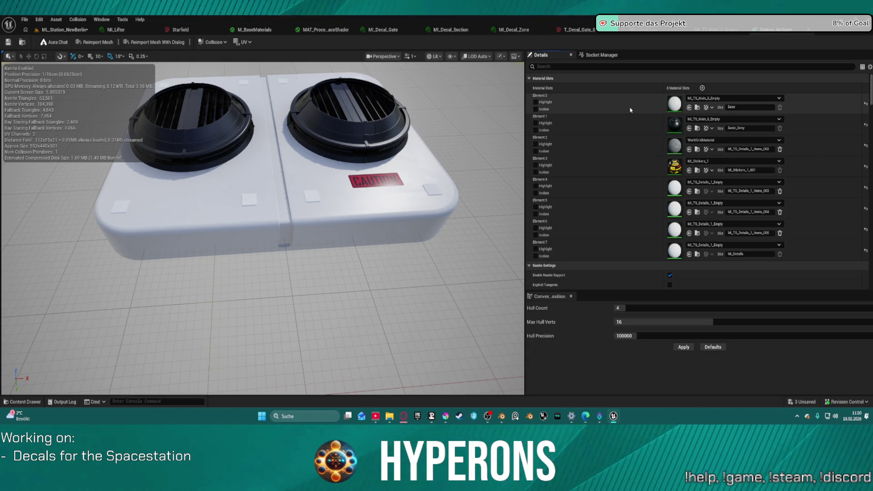
key(ctrl+v)
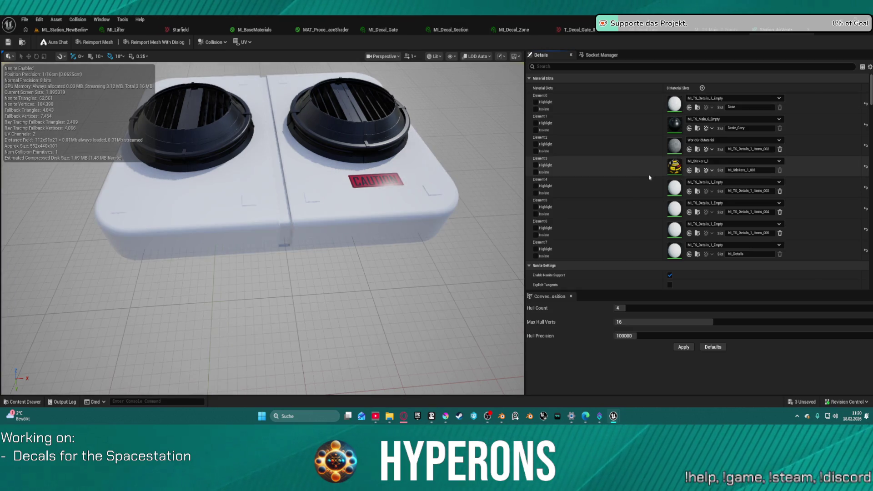
mouse_move(291, 228)
mouse_down()
mouse_move(291, 236)
mouse_move(282, 187)
mouse_move(273, 205)
mouse_move(293, 196)
mouse_up()
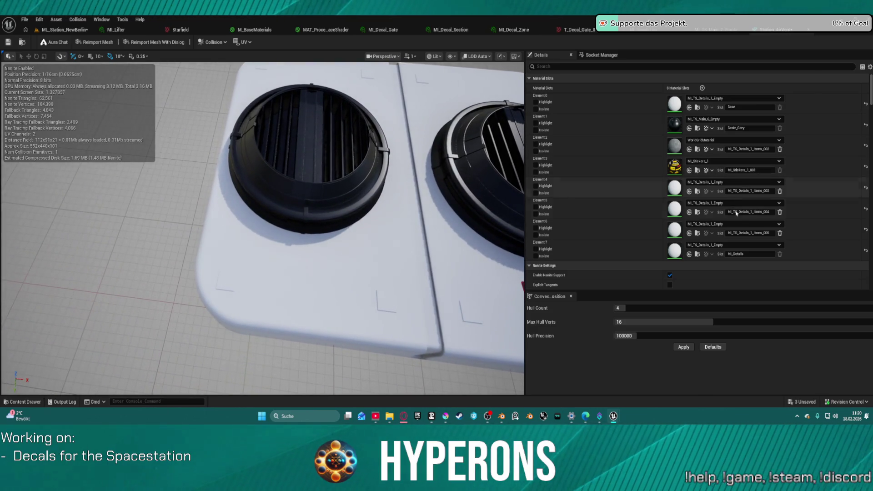
Assign MI_TS_Details_1_Empty to Element 6 from its material list.
click(712, 225)
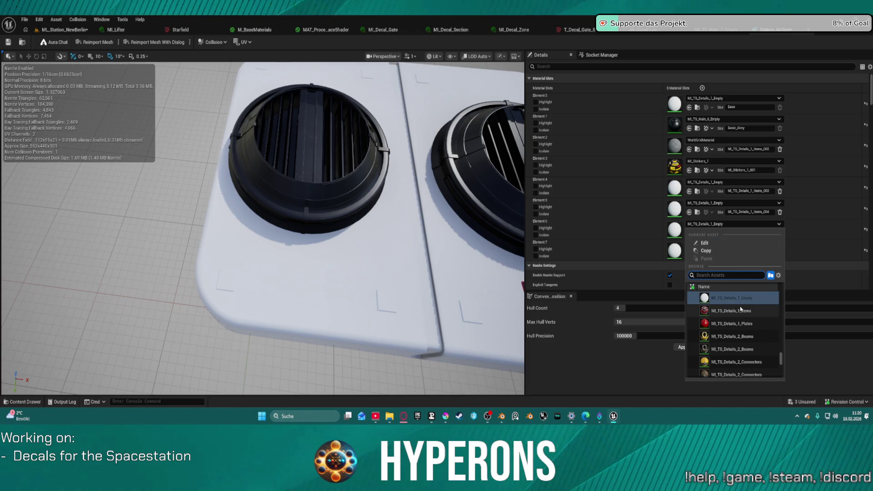
scroll(727, 318, up, 2)
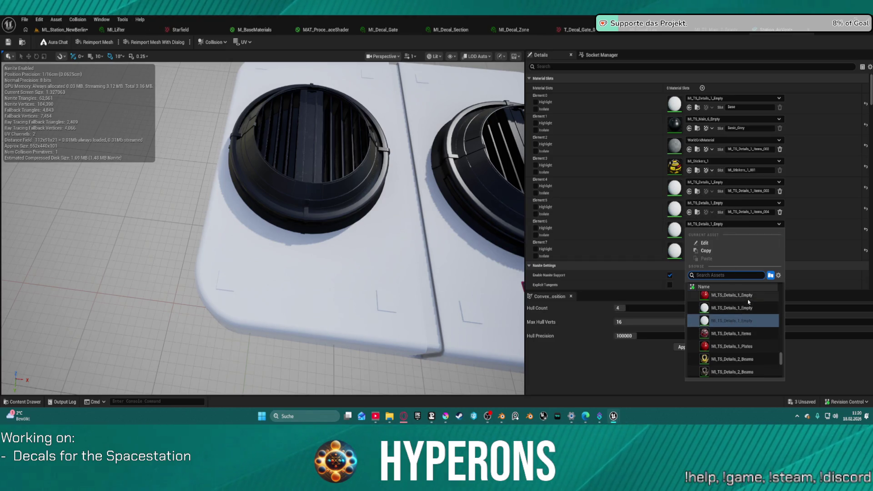
scroll(742, 327, up, 2)
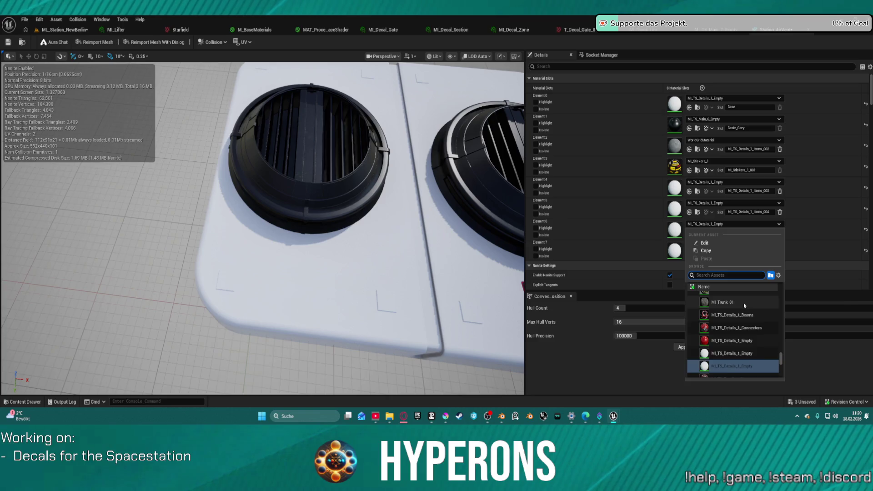
click(721, 342)
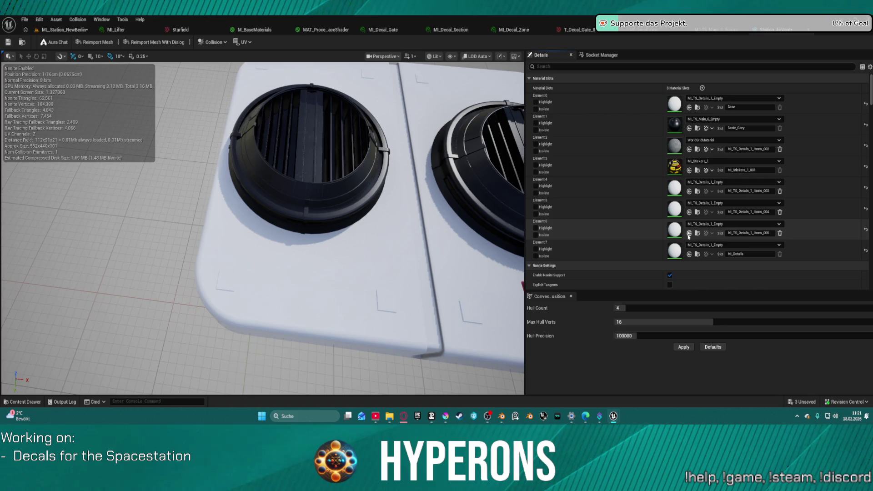
Assign MI_TS_Main_6_Items to Elements 4 and 5, undoing the paste onto Element 0.
click(688, 191)
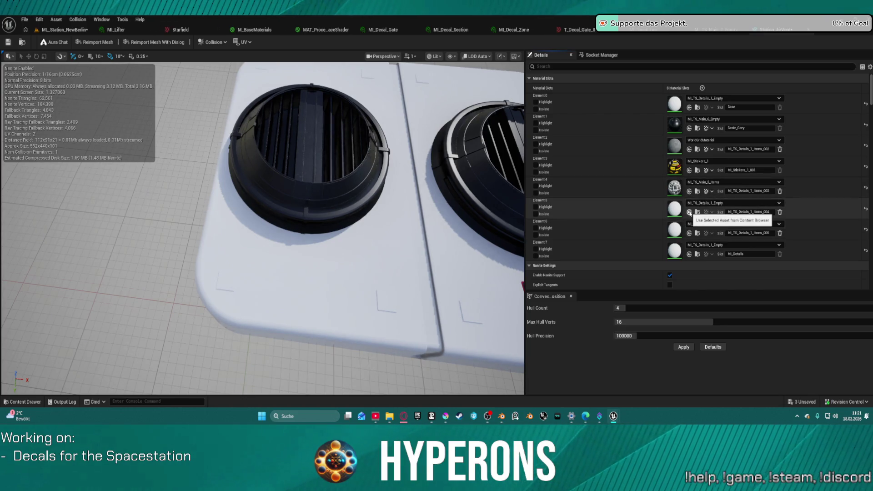
click(688, 211)
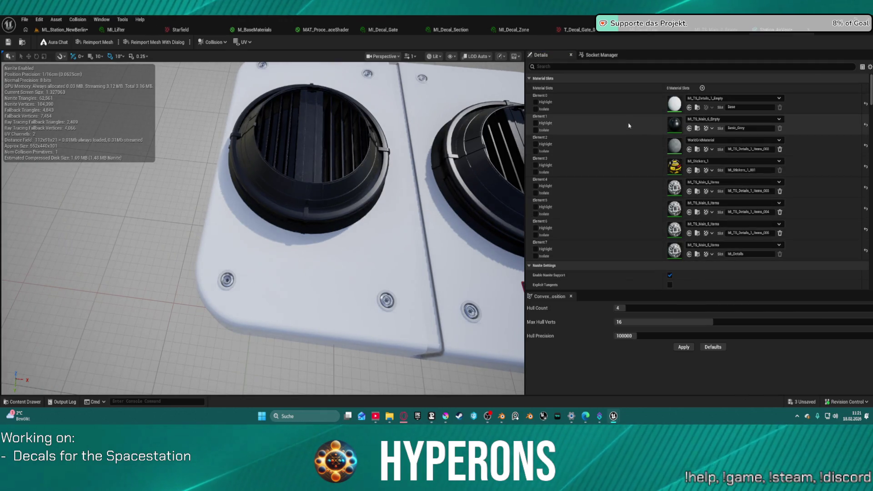
key(ctrl+v)
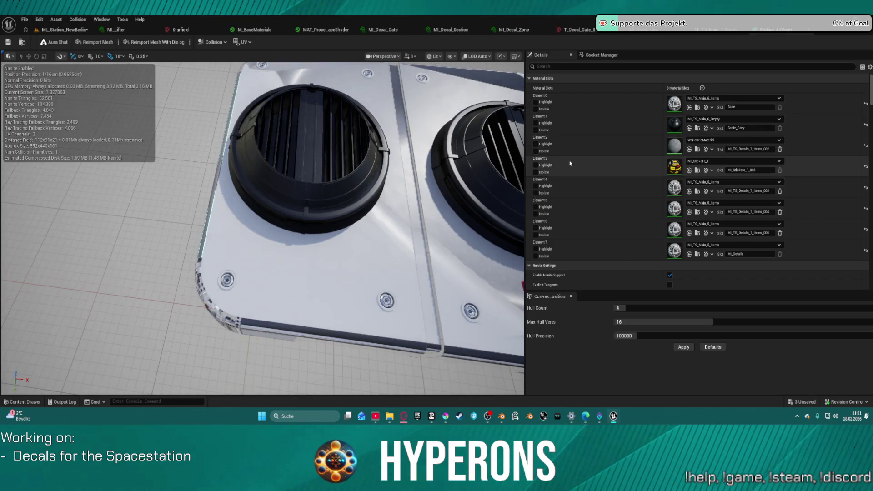
key(ctrl+z)
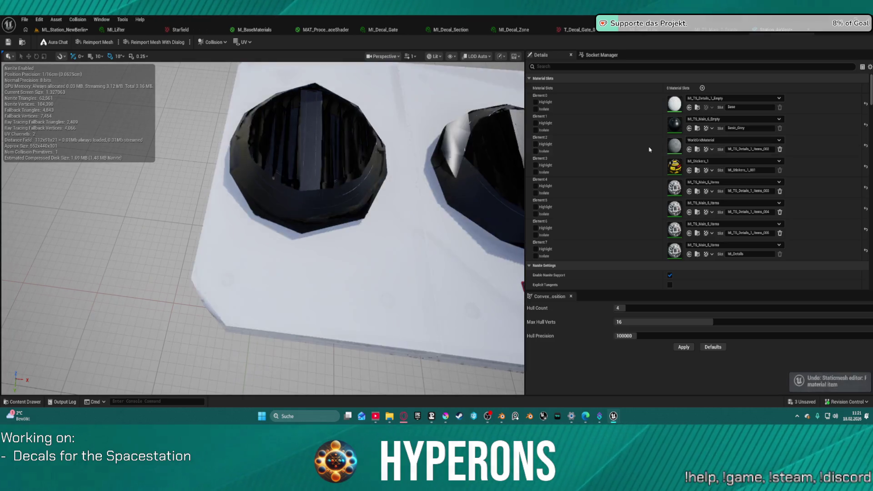
drag(291, 227, 218, 214)
scroll(218, 214, up, 3)
scroll(263, 228, up, 5)
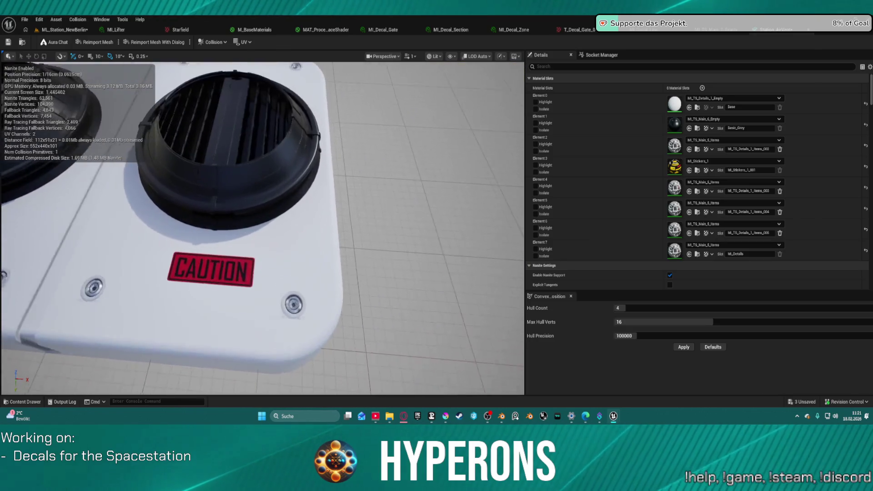
mouse_move(263, 228)
mouse_down()
mouse_move(246, 191)
mouse_move(262, 227)
mouse_move(255, 218)
mouse_move(273, 191)
mouse_move(268, 150)
mouse_move(254, 132)
mouse_up()
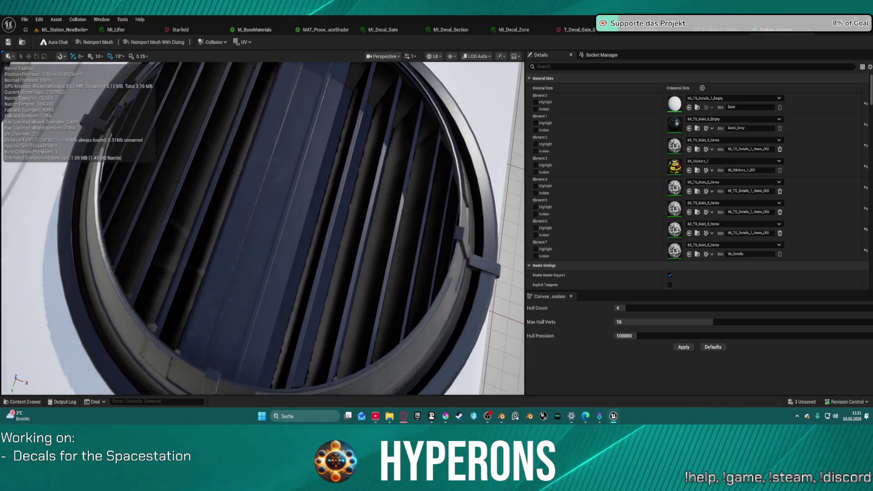
scroll(263, 227, down, 5)
scroll(255, 218, up, 8)
scroll(263, 227, down, 5)
scroll(254, 218, up, 6)
scroll(268, 186, down, 3)
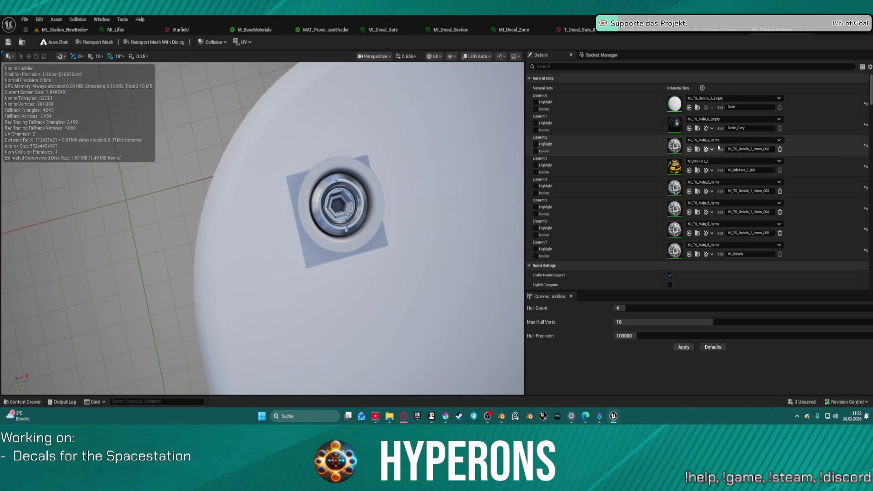
scroll(751, 151, down, 2)
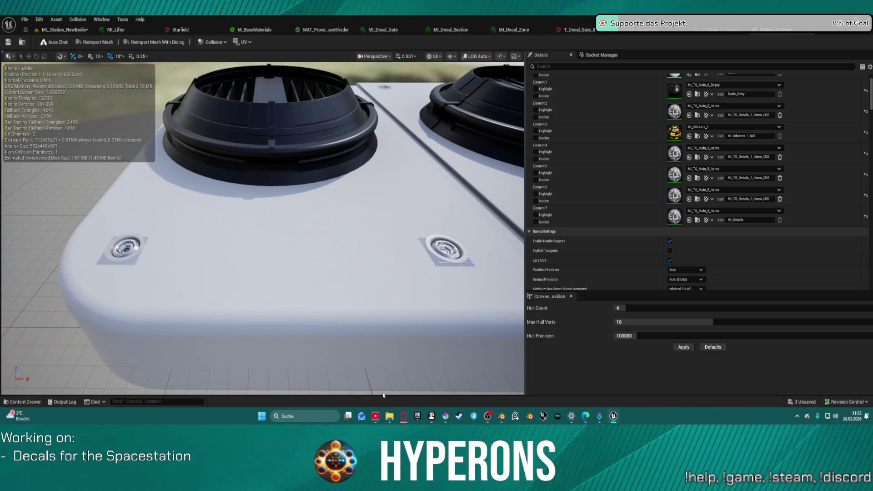
Return to Blender and put the vent plate into Edit Mode.
click(507, 422)
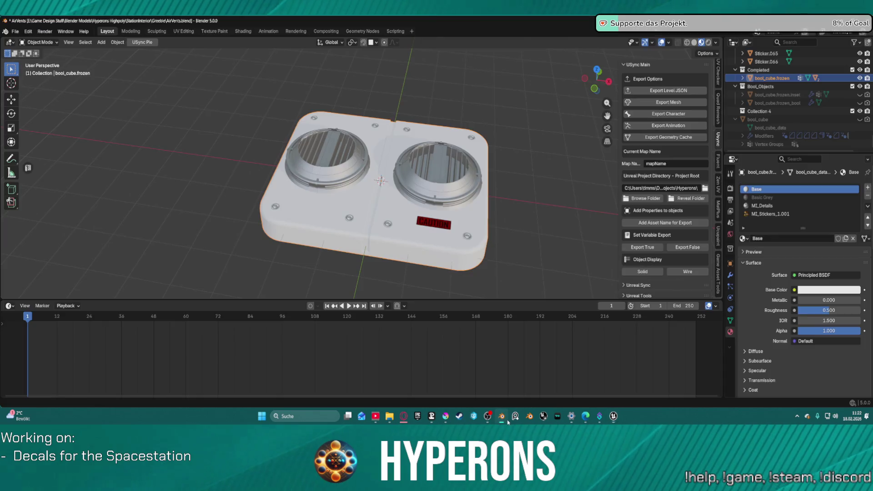
click(28, 32)
click(28, 47)
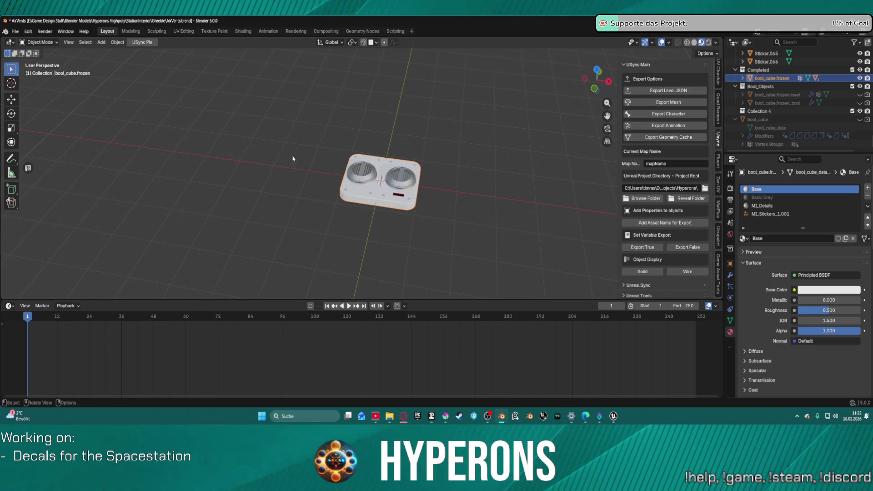
scroll(415, 276, up, 6)
scroll(434, 252, down, 2)
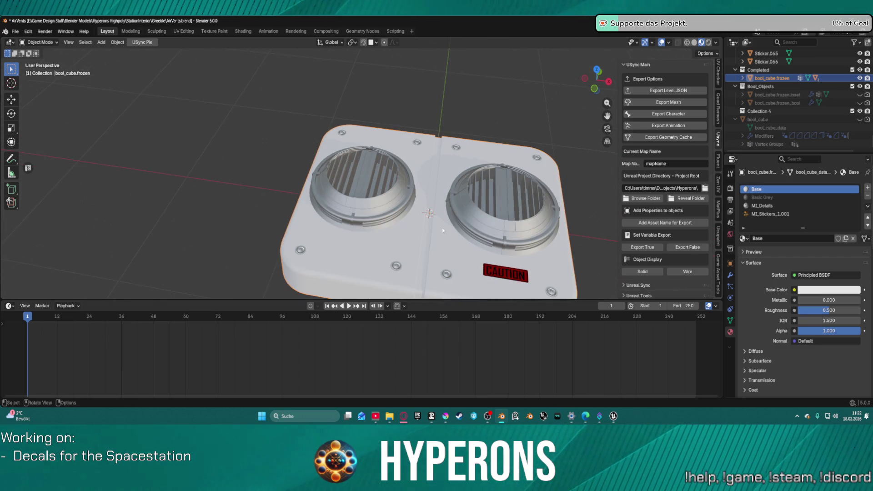
key(ctrl+Tab)
click(369, 260)
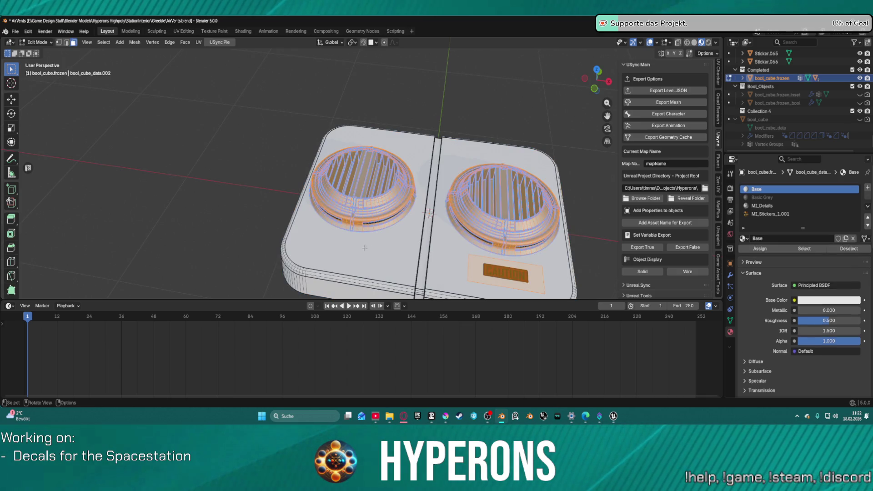
scroll(364, 248, down, 2)
scroll(518, 126, up, 5)
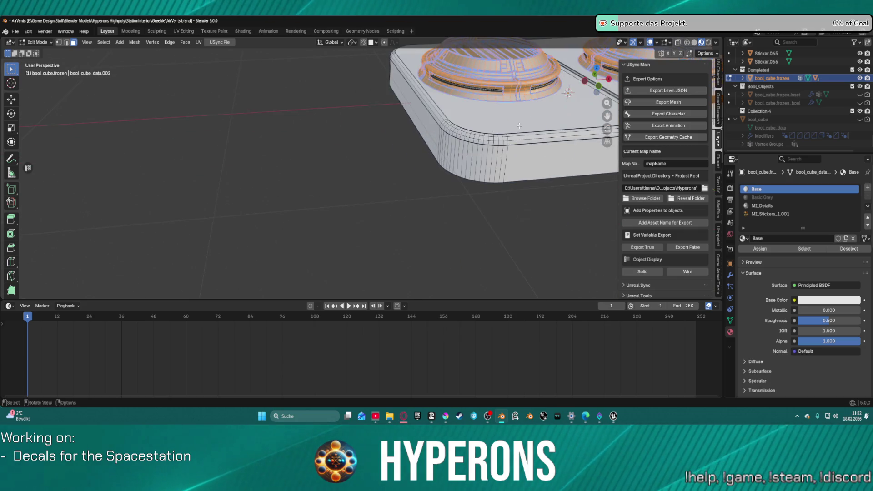
scroll(518, 126, down, 5)
scroll(389, 206, up, 6)
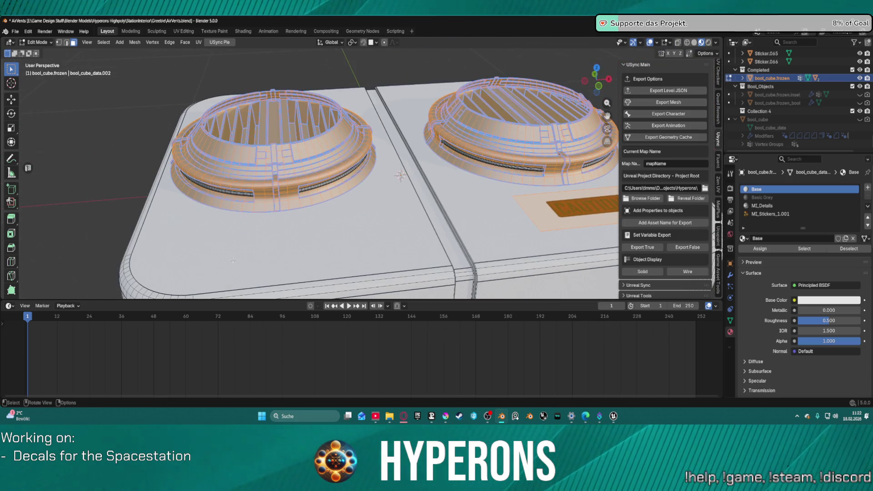
Deselect the vent geometry, return to Object Mode, and split off the screws and sticker.
key(alt+a)
scroll(152, 259, down, 3)
scroll(344, 255, up, 4)
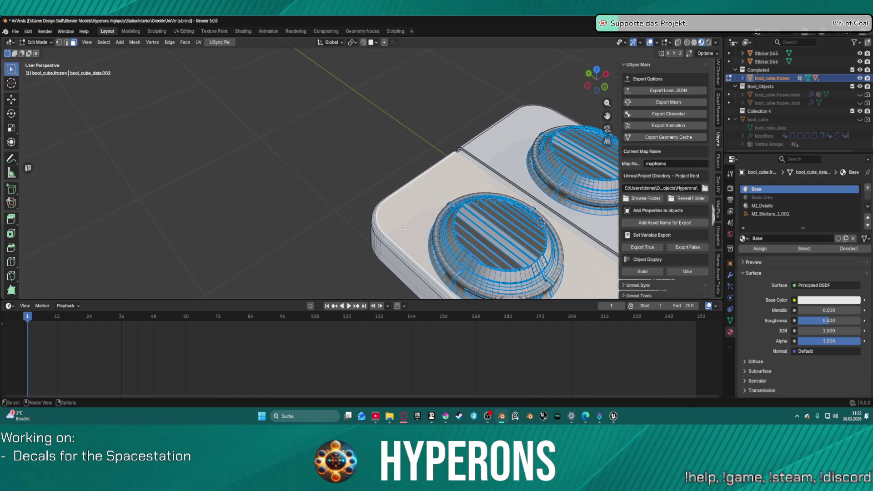
scroll(401, 229, up, 2)
scroll(401, 229, down, 4)
mouse_move(401, 229)
mouse_down()
mouse_move(419, 204)
mouse_move(429, 209)
mouse_up()
key(Tab)
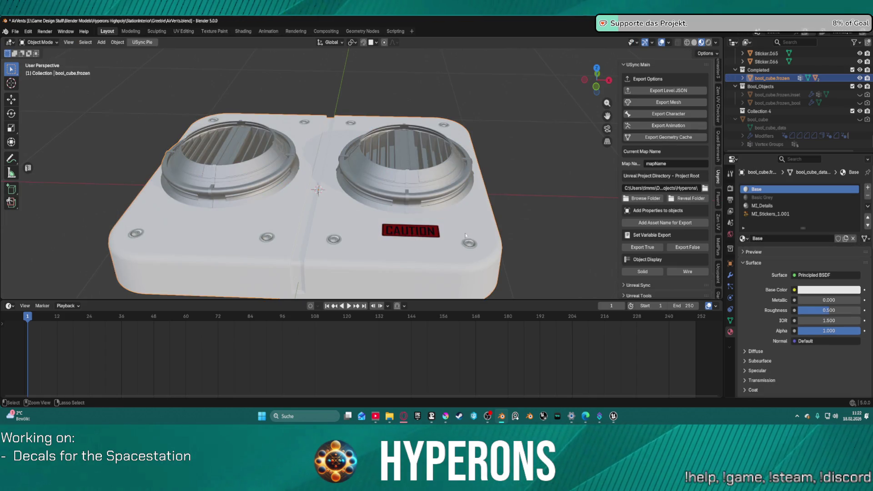
scroll(465, 235, up, 3)
scroll(457, 228, down, 3)
key(ctrl+z)
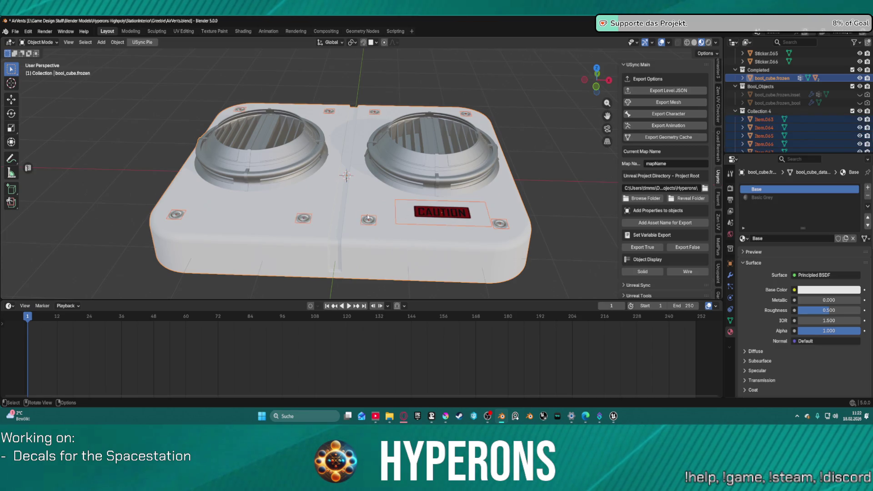
Shift-select all eight screws around the vent panel.
click(176, 214)
shift+click(303, 218)
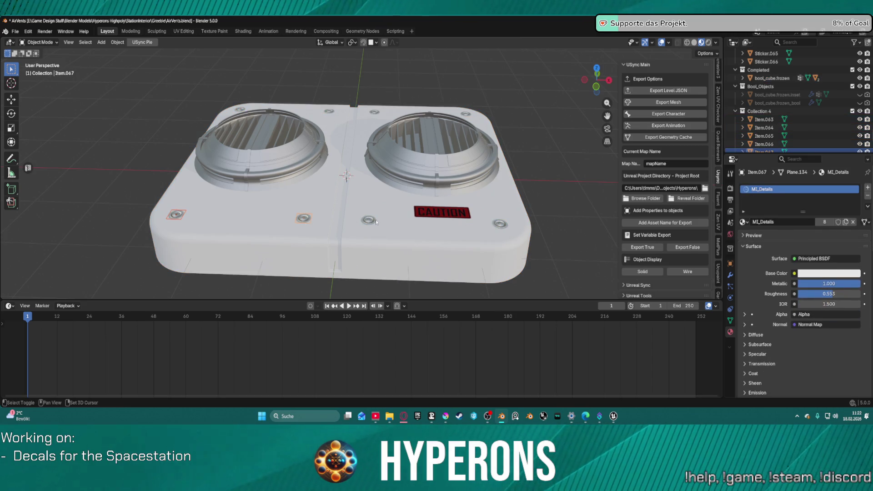
shift+click(368, 220)
shift+click(499, 224)
drag(530, 154, 477, 164)
shift+click(426, 174)
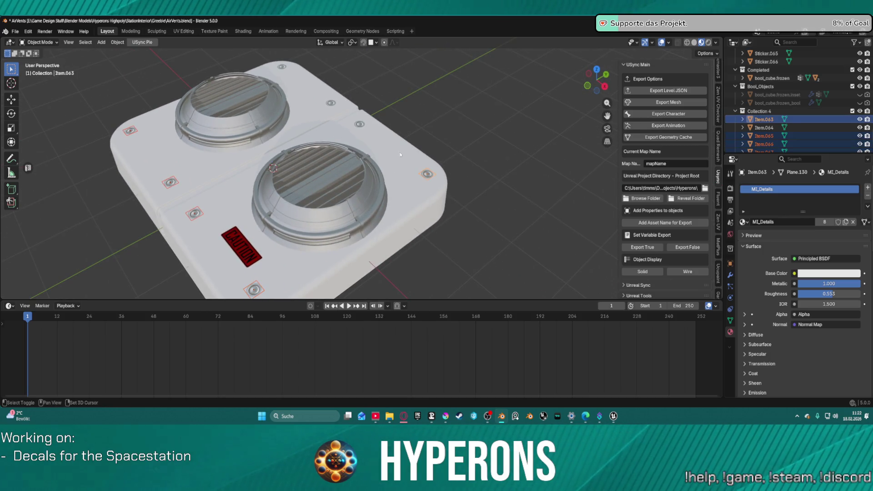
shift+click(359, 124)
shift+click(332, 103)
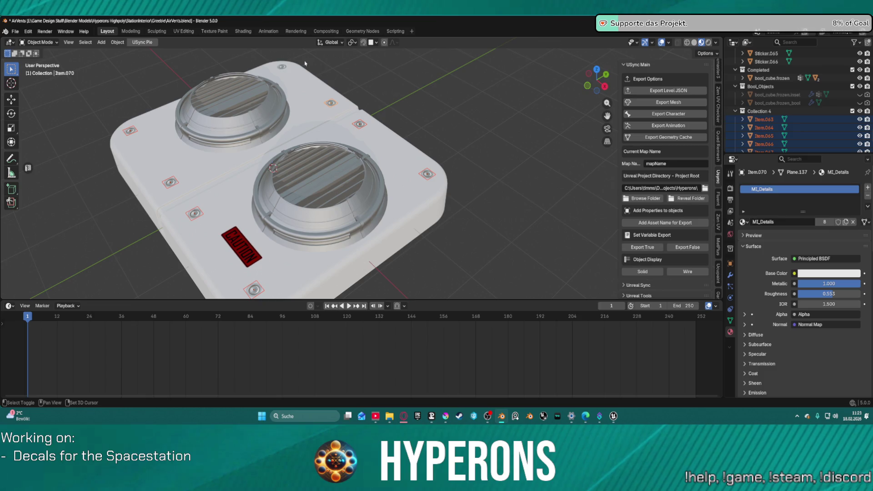
shift+click(282, 67)
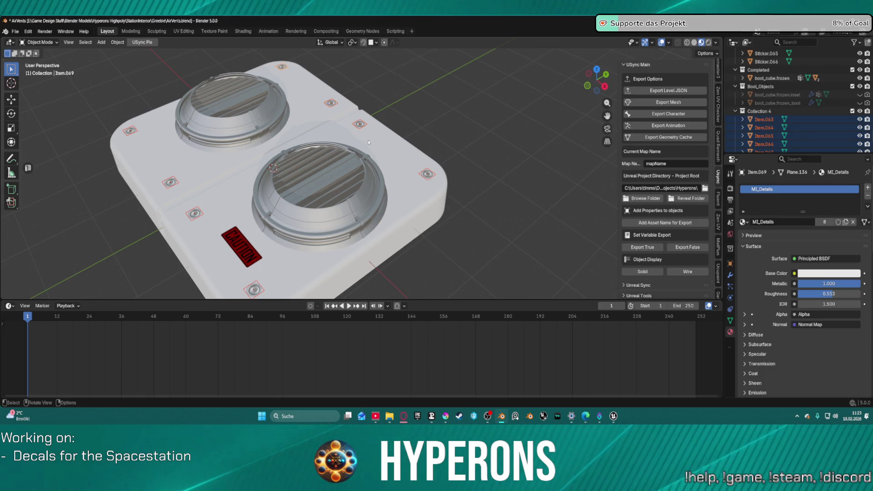
Show the Mesh Data properties of Plane.136, leaving the MI_Details material name unchanged.
double_click(771, 222)
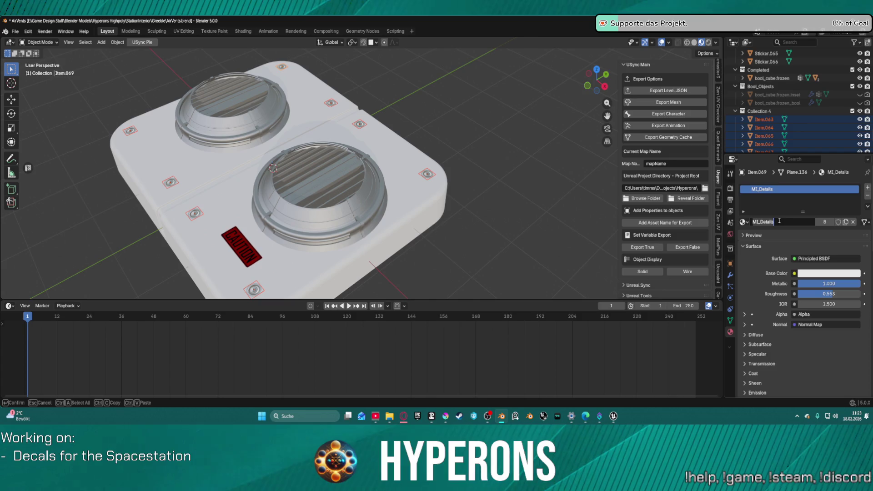
click(792, 238)
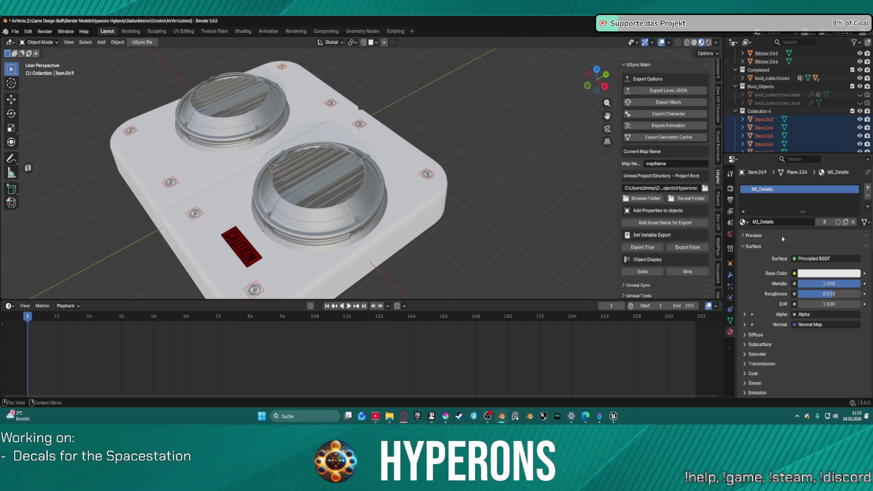
scroll(753, 344, down, 5)
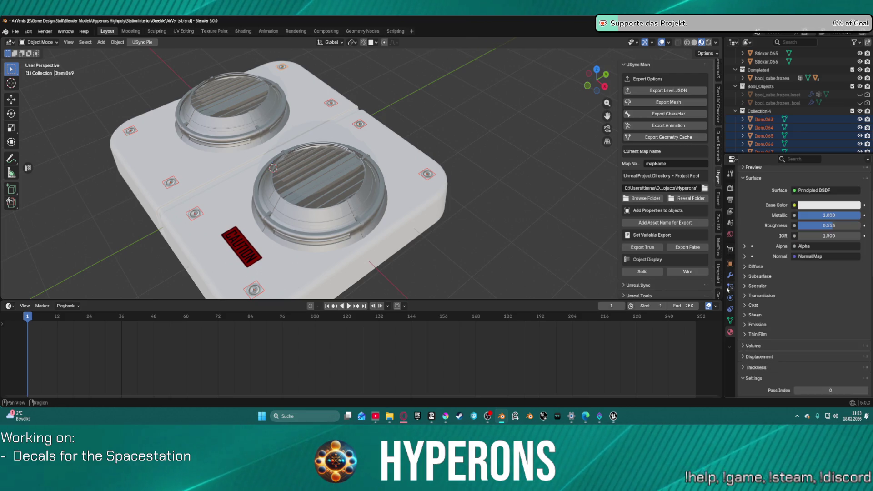
click(730, 320)
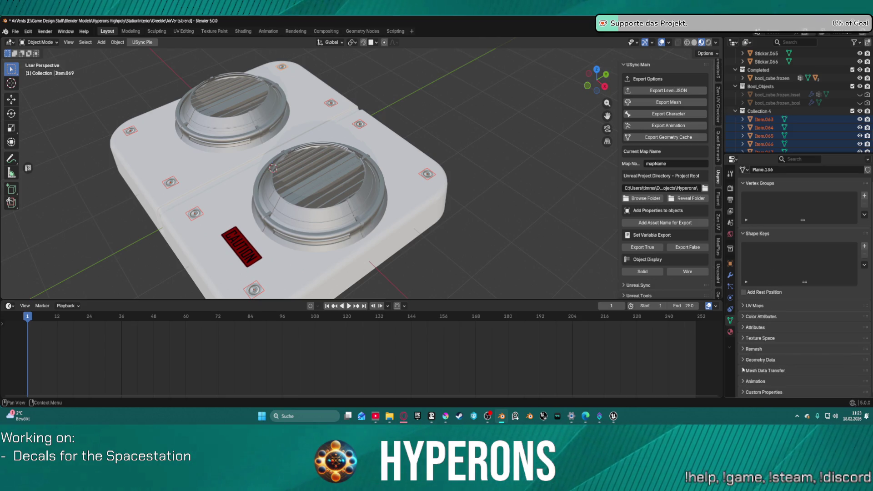
scroll(763, 351, down, 2)
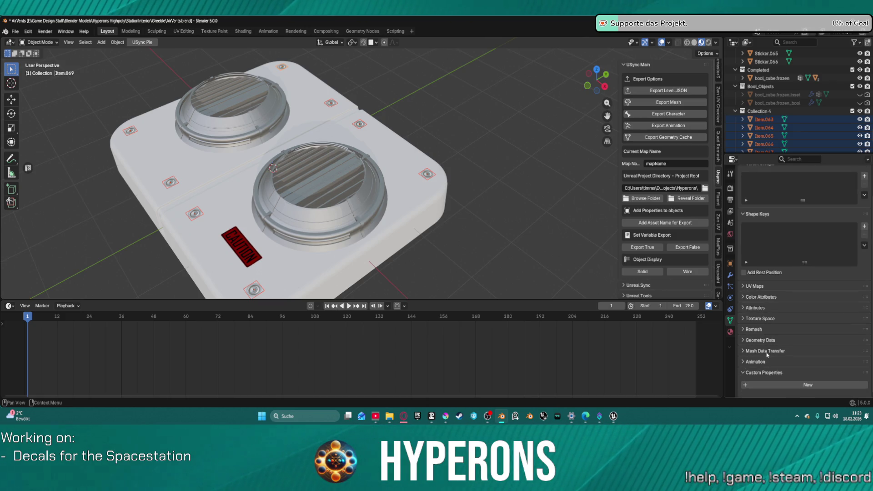
mouse_move(158, 118)
mouse_down()
mouse_move(345, 116)
mouse_move(351, 86)
mouse_move(366, 94)
mouse_move(366, 114)
mouse_up()
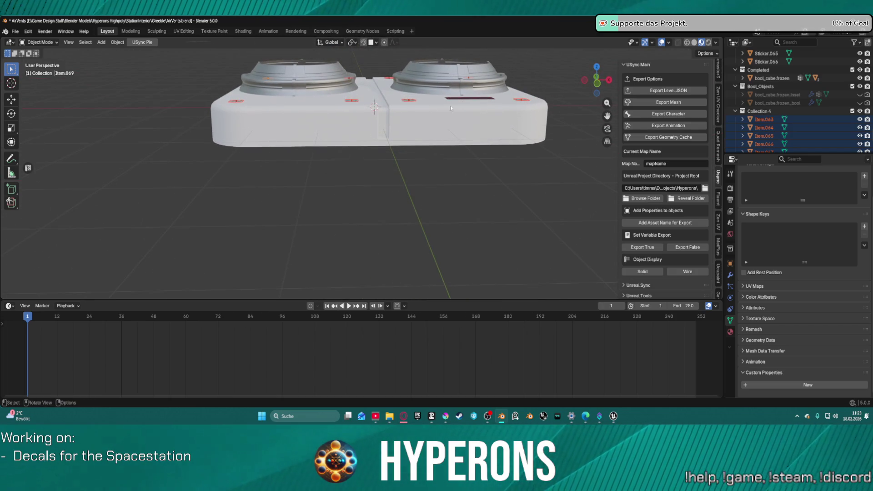
scroll(717, 84, up, 15)
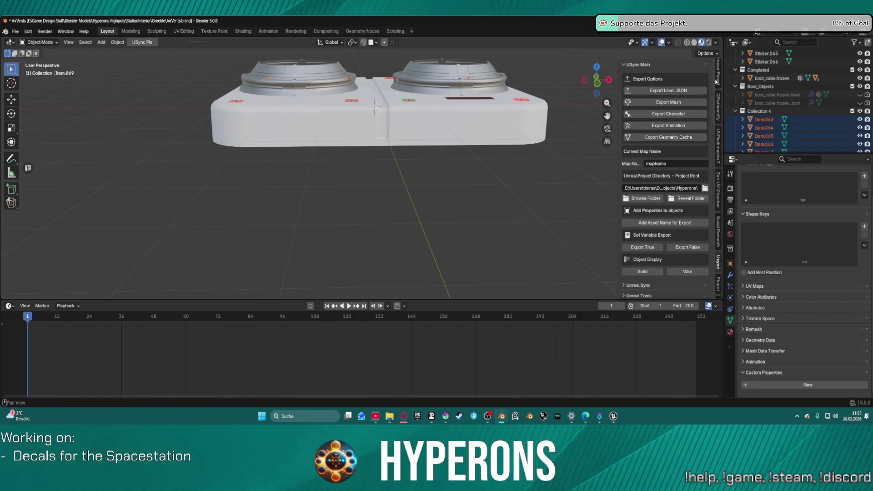
scroll(717, 80, up, 2)
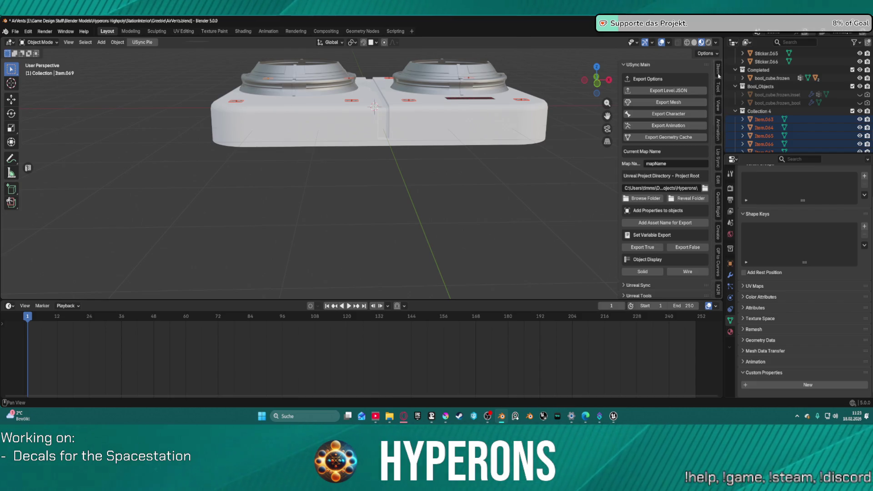
Set the screw's Z location to 0.341 m in the transform panel.
click(718, 69)
click(676, 102)
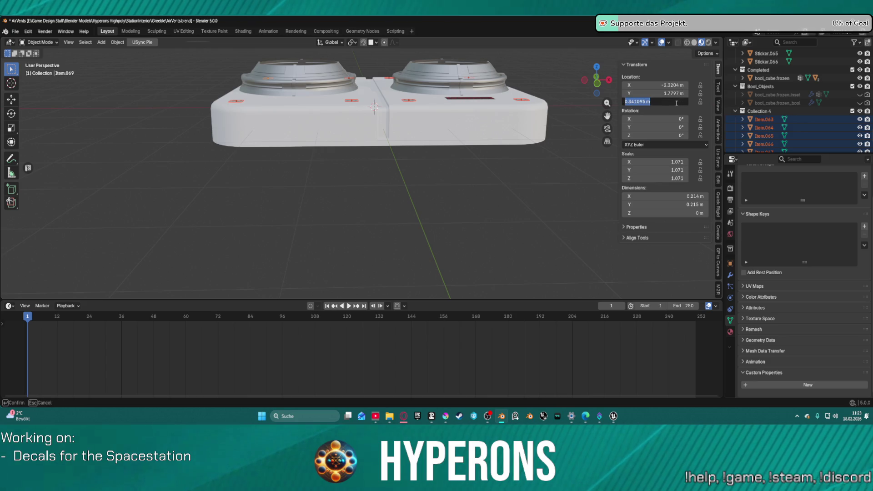
key(End)
key(BackSpace)
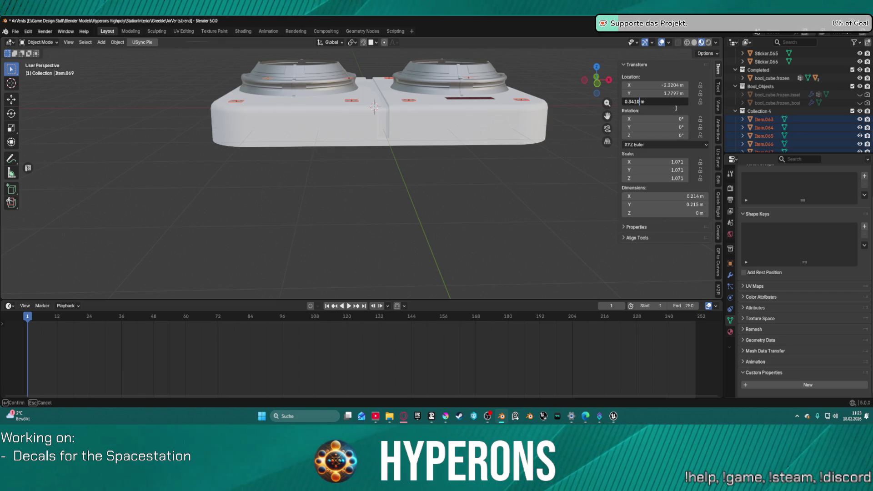
key(Return)
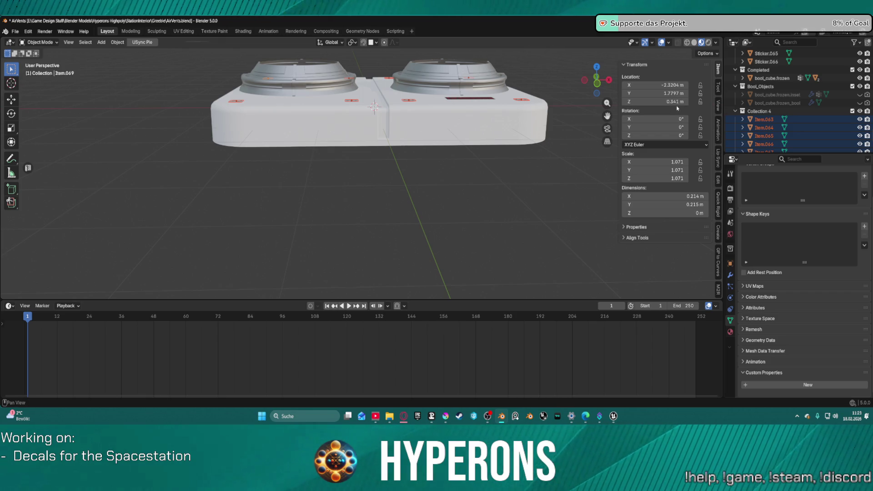
In right orthographic view, lower the selected decals about 0.012 m along Z.
scroll(360, 92, up, 3)
mouse_move(360, 91)
mouse_down()
mouse_move(373, 226)
mouse_move(350, 137)
mouse_move(352, 151)
mouse_up()
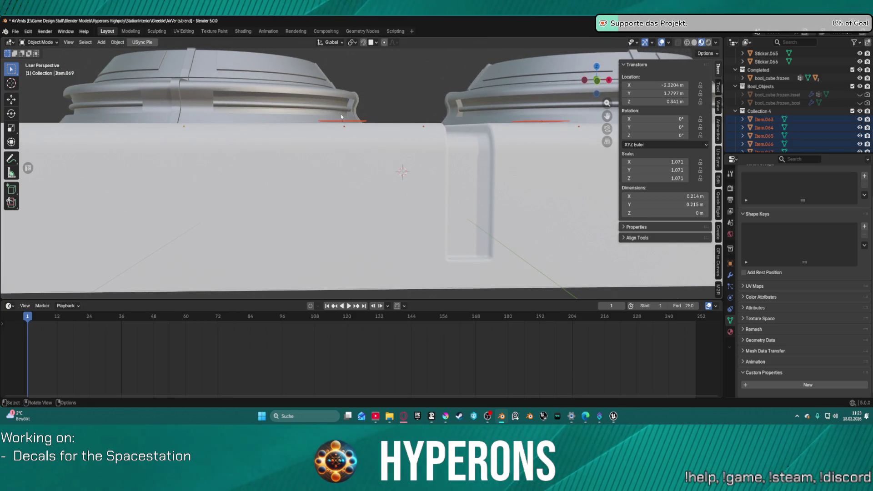
key(KP_3)
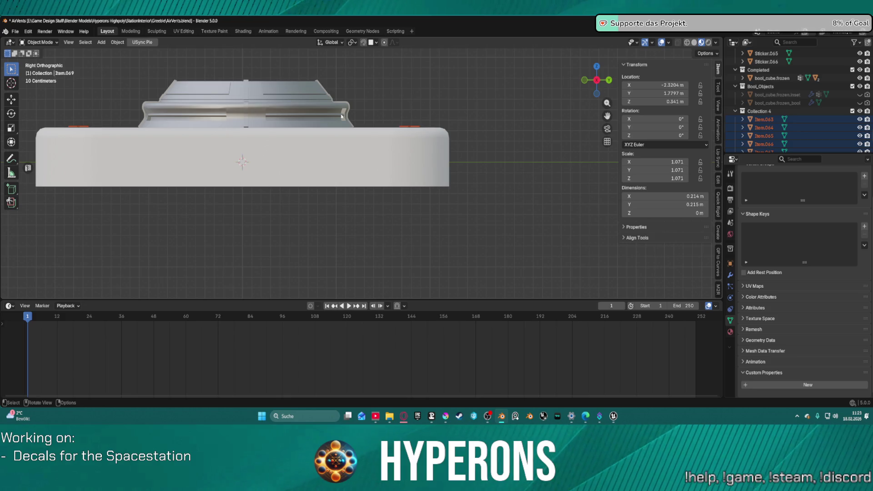
scroll(499, 101, up, 4)
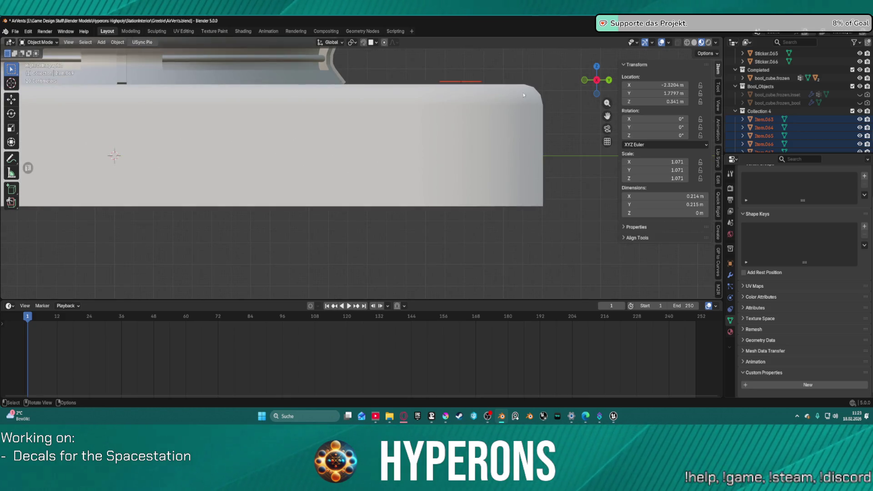
scroll(411, 130, up, 3)
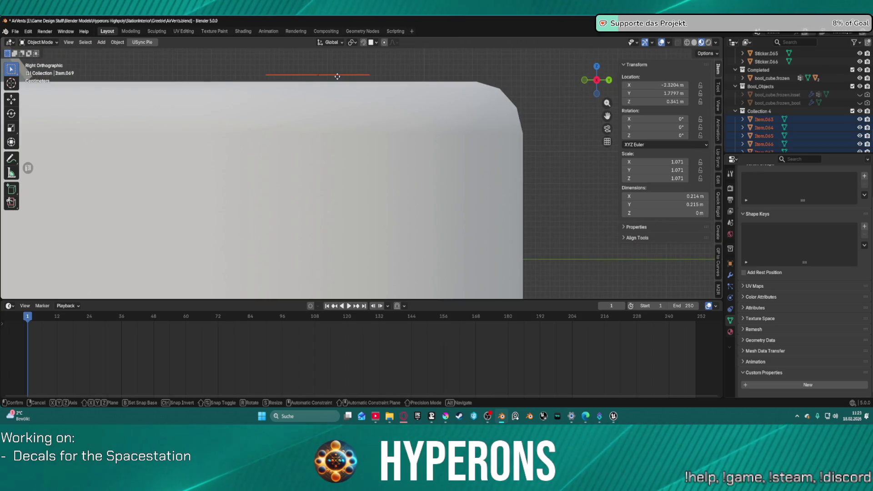
key(g)
key(z)
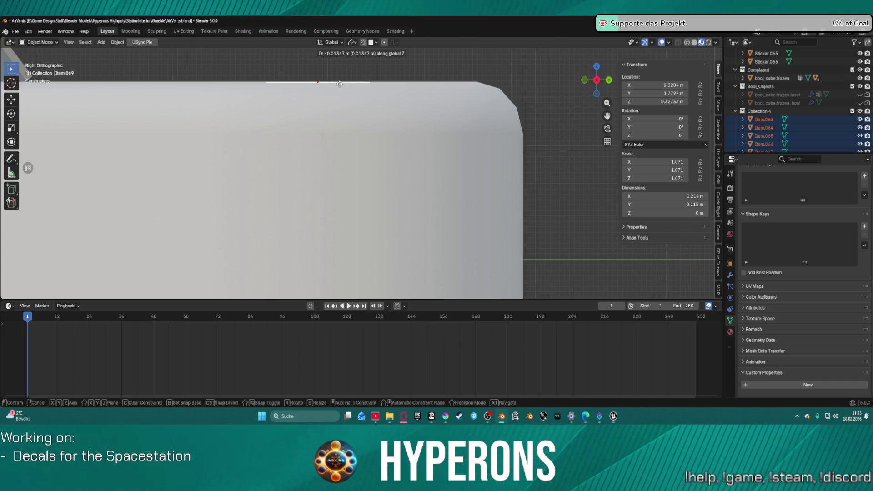
click(339, 82)
Orbit to a low angle over the vent panel and select the red caution decal.
mouse_move(339, 83)
mouse_down()
mouse_move(267, 137)
mouse_move(296, 142)
mouse_up()
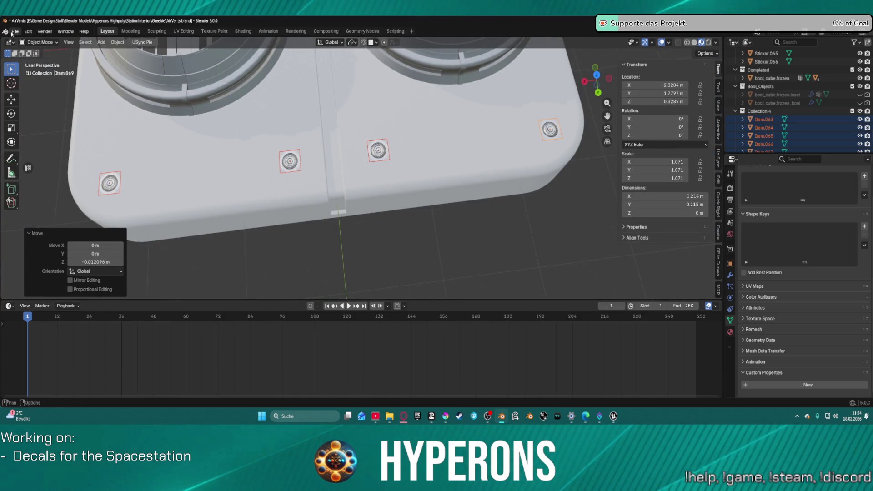
scroll(355, 150, down, 5)
mouse_move(356, 149)
mouse_down()
mouse_move(444, 129)
mouse_move(395, 250)
mouse_up()
click(395, 250)
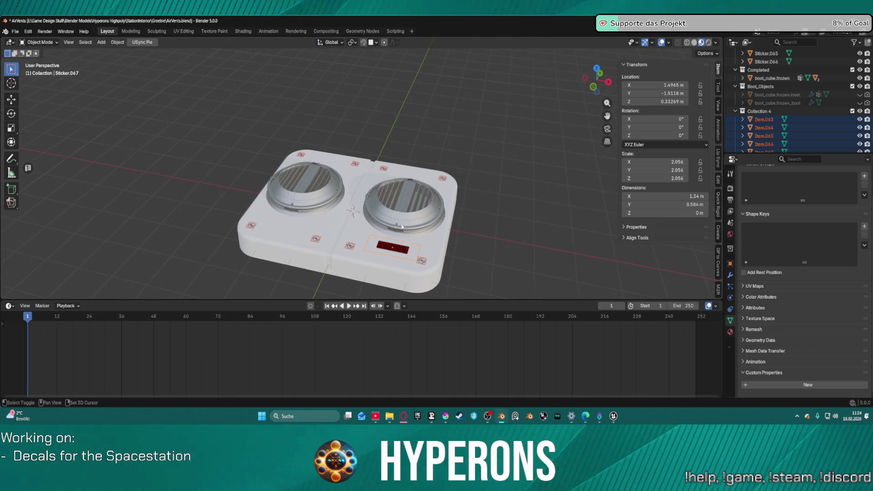
Make the vent base panel the active object and save AirVents.blend with Ctrl+S.
click(334, 207)
shift+click(312, 196)
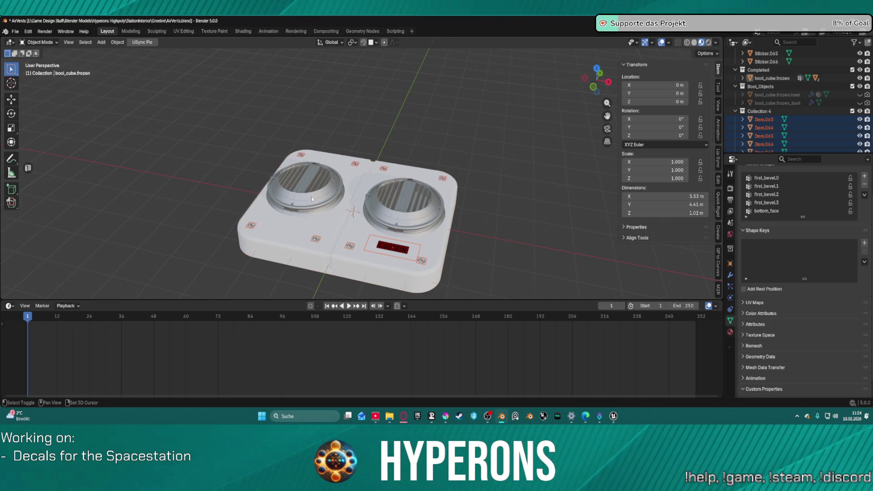
shift+click(309, 208)
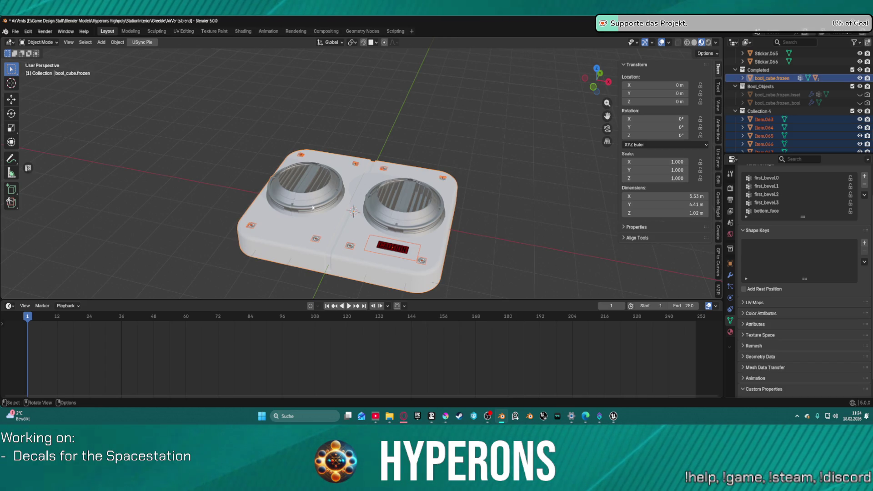
right_click(445, 127)
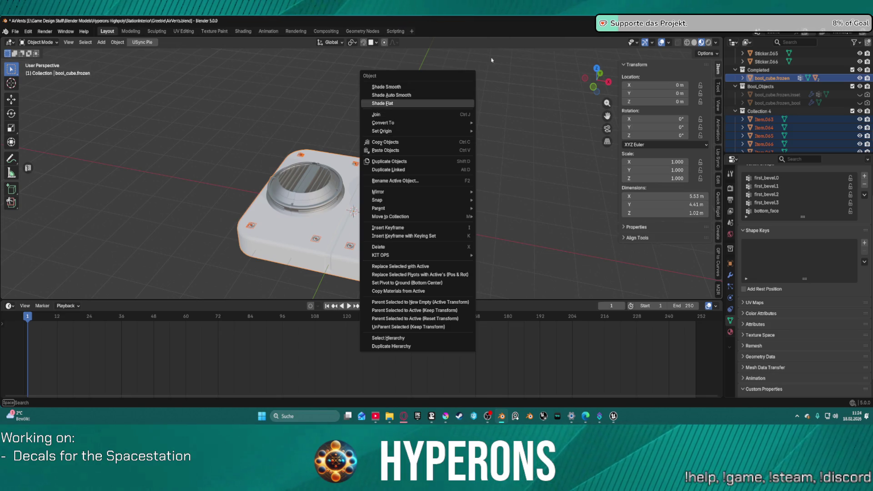
click(14, 32)
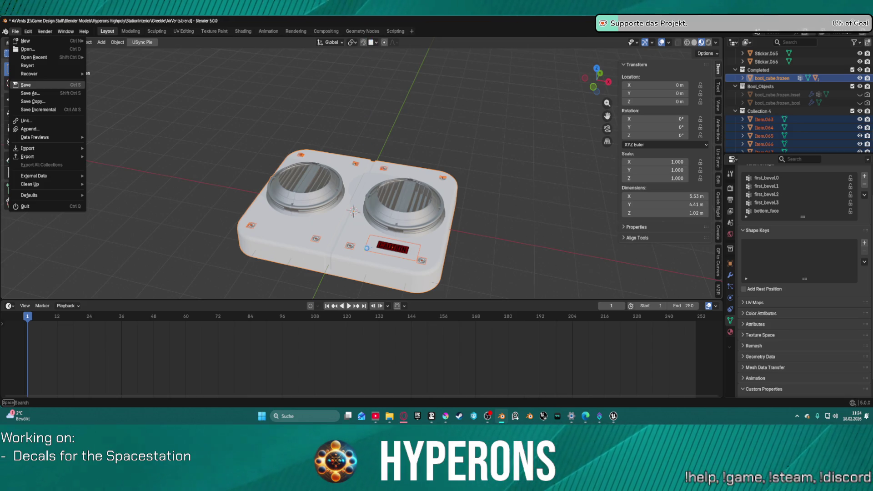
key(ctrl+s)
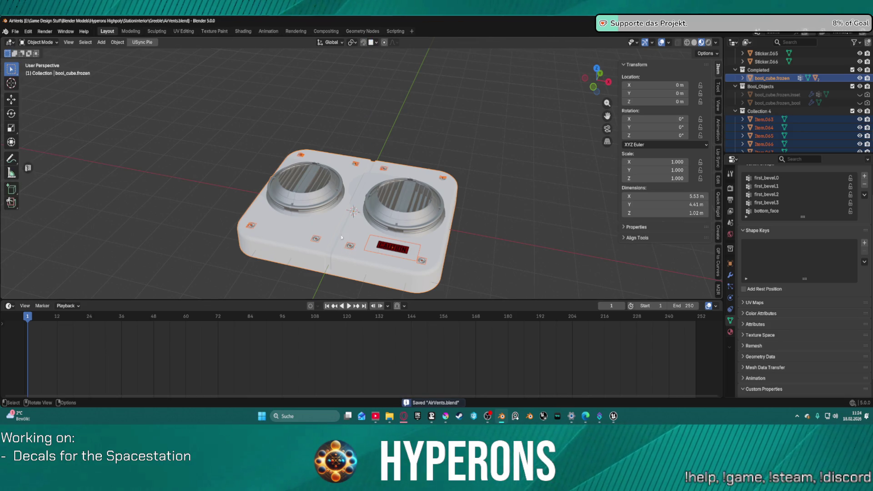
mouse_move(481, 222)
mouse_down()
mouse_move(478, 265)
mouse_move(494, 215)
mouse_move(489, 189)
mouse_move(497, 200)
mouse_up()
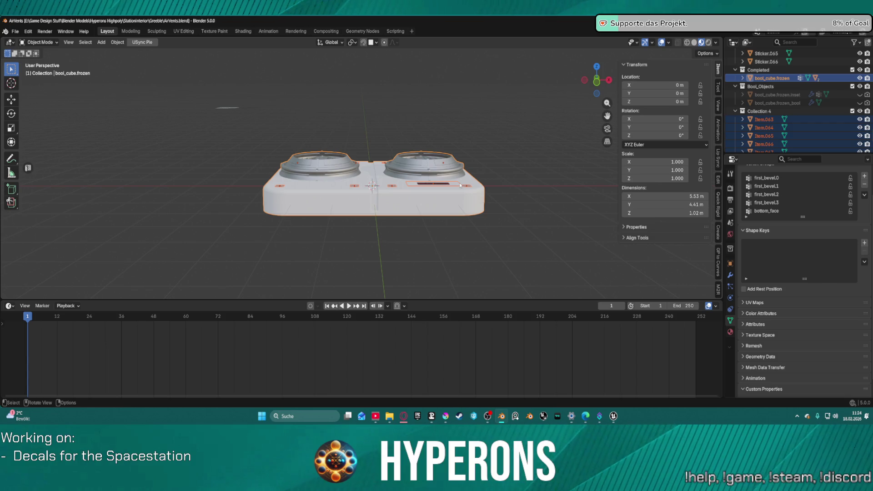
Join the decals into the vent base panel and scale it to 0.348.
right_click(460, 185)
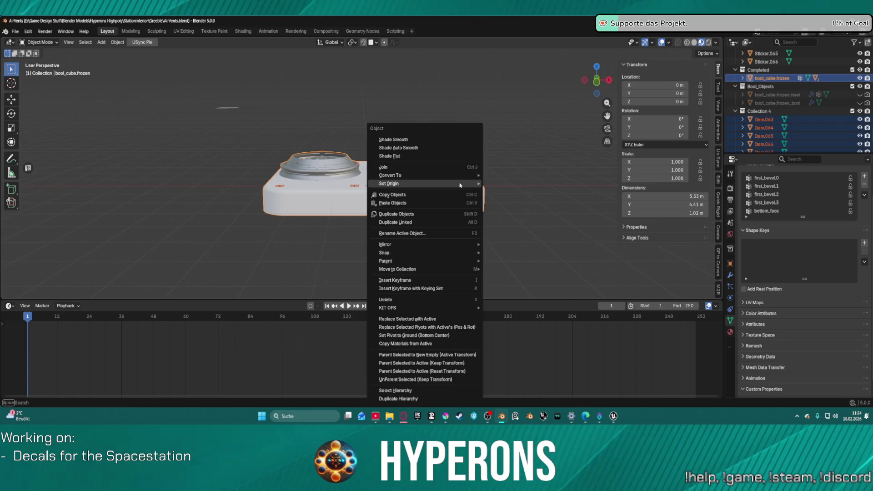
click(402, 170)
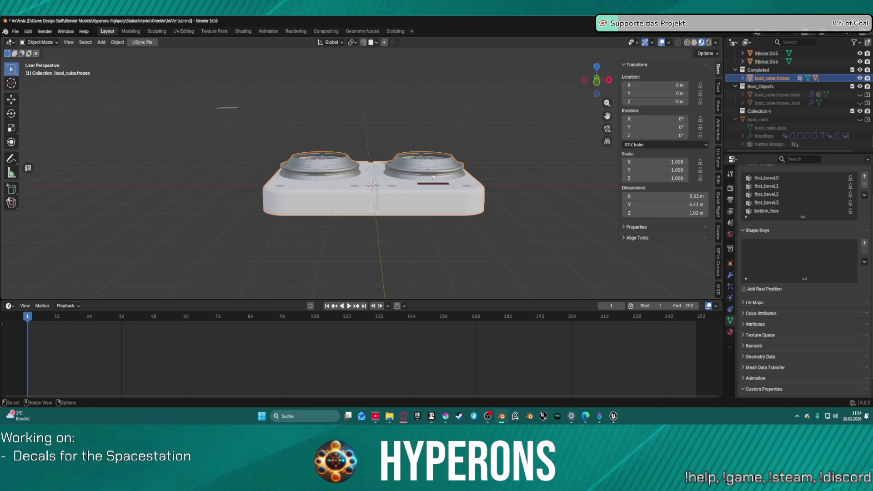
key(s)
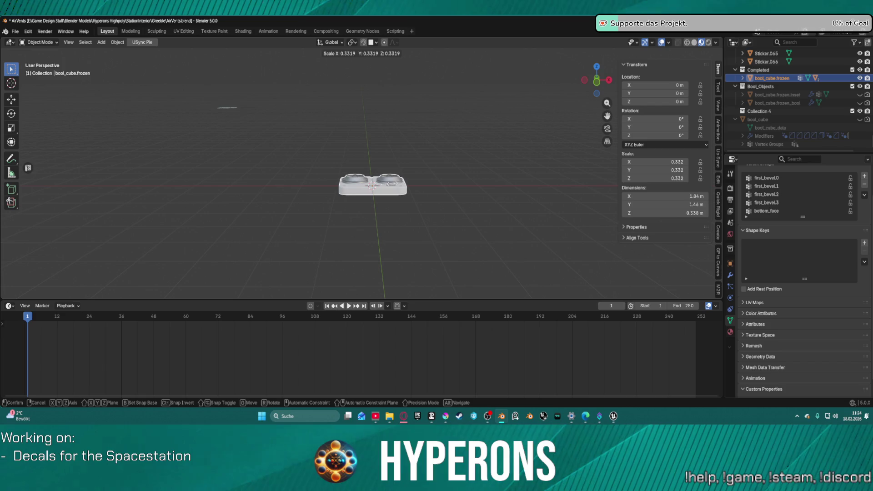
key(Return)
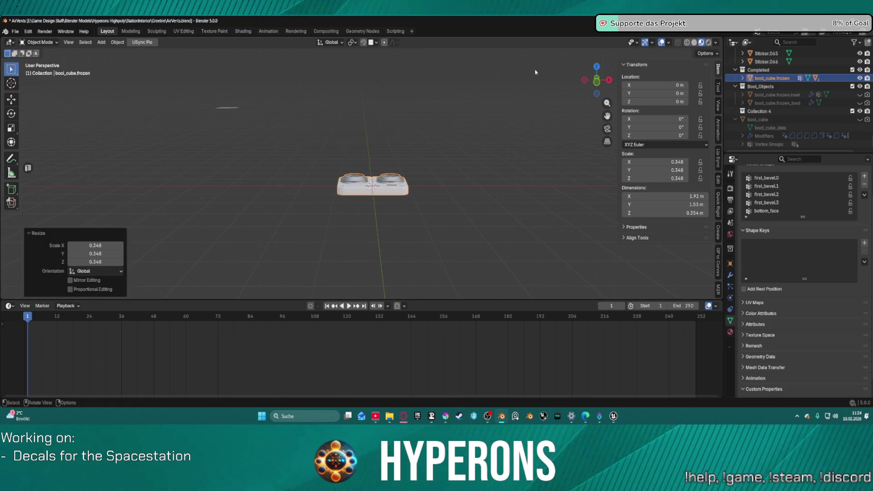
Export the vent mesh from the USync sidebar tab and switch to Unreal.
scroll(718, 200, down, 4)
scroll(717, 212, down, 8)
scroll(718, 212, down, 5)
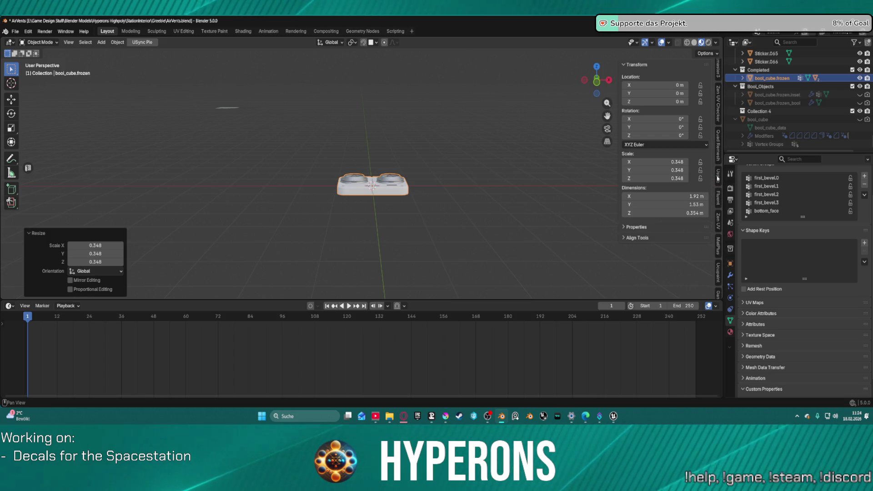
click(718, 177)
click(671, 107)
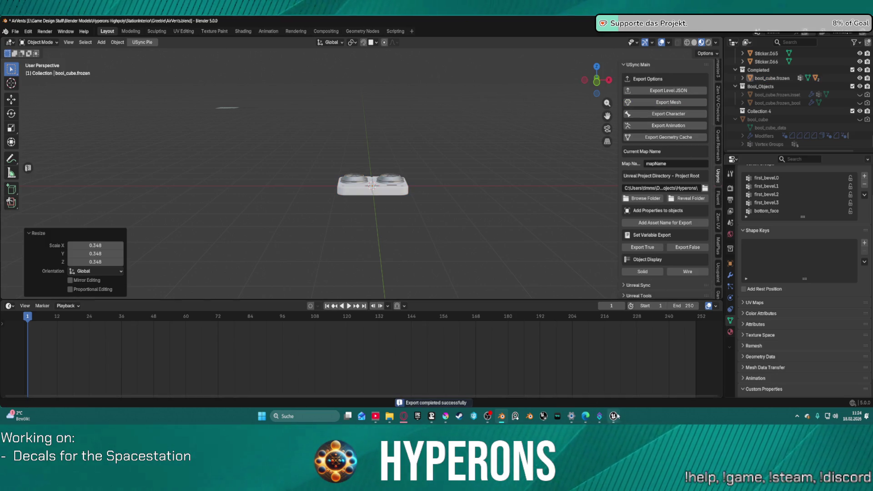
mouse_move(614, 416)
click(648, 375)
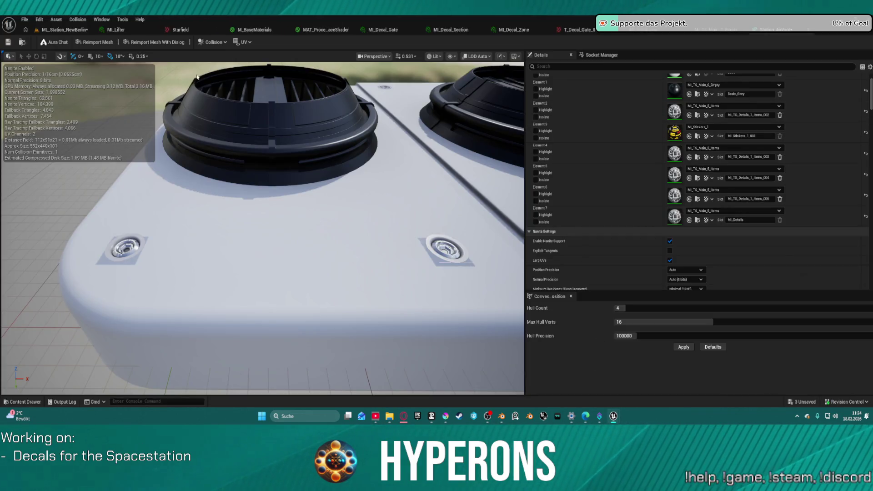
Import the updated vent mesh from the level editor and orbit around to inspect its decals.
click(64, 30)
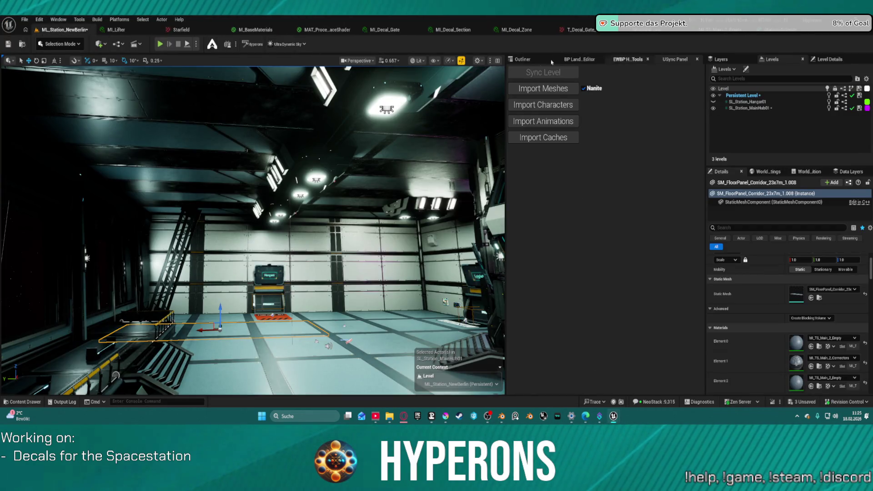
click(543, 89)
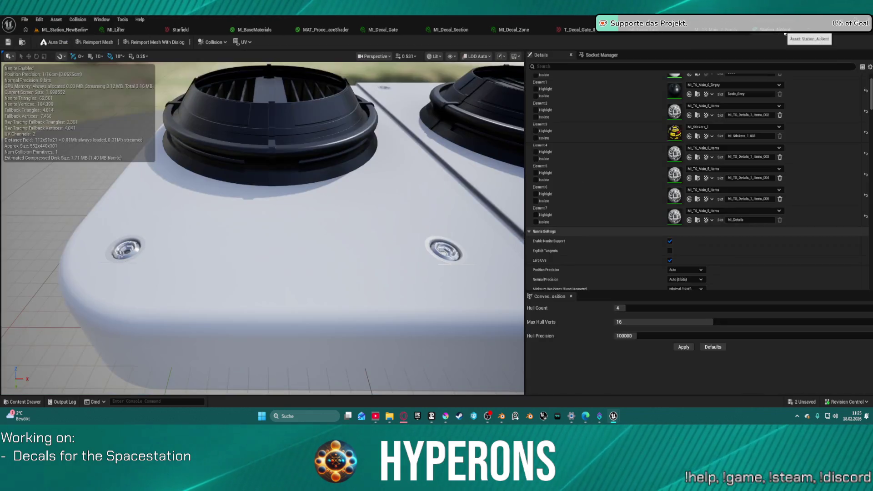
scroll(350, 131, down, 3)
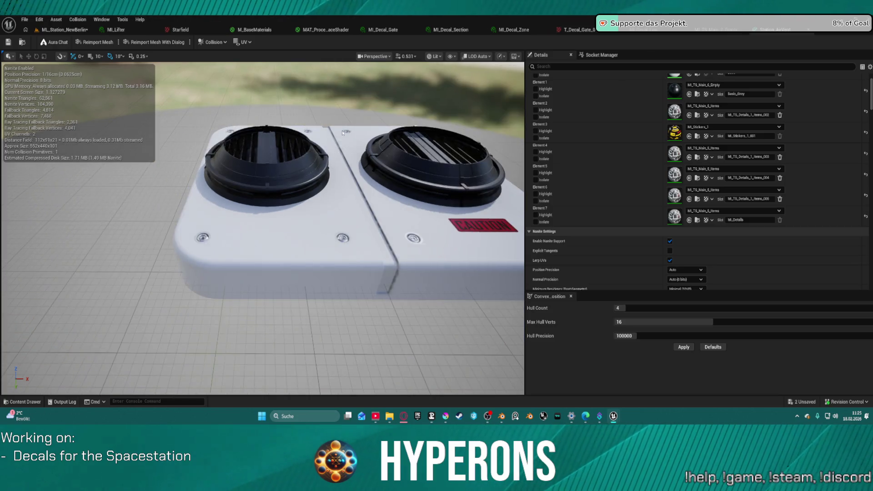
scroll(357, 146, up, 5)
scroll(362, 159, down, 4)
scroll(362, 160, up, 3)
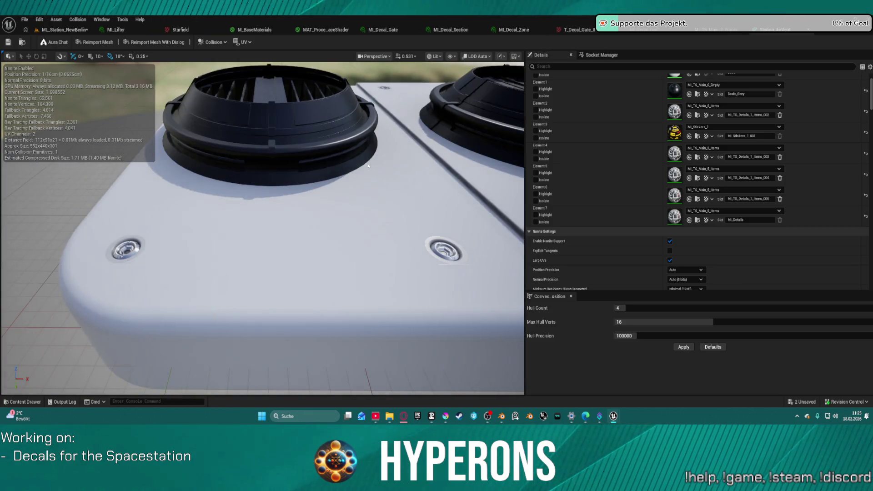
scroll(367, 163, up, 5)
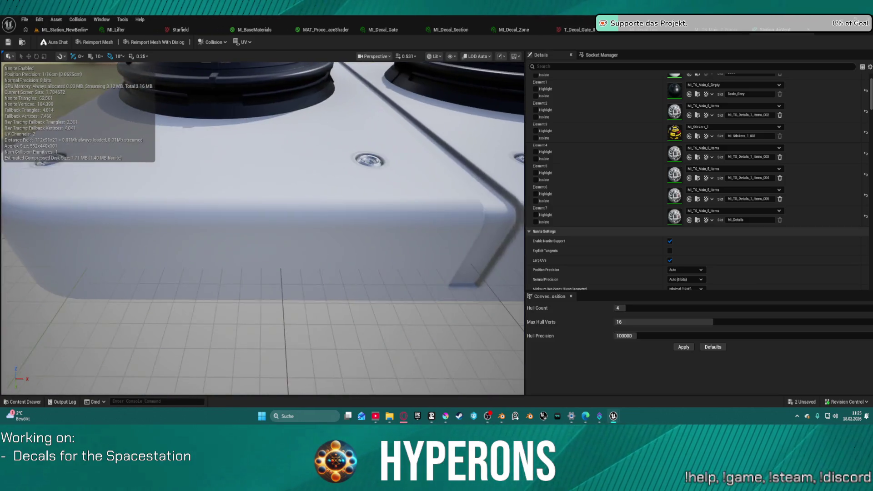
mouse_move(372, 159)
mouse_down()
mouse_move(369, 136)
mouse_move(363, 163)
mouse_move(359, 152)
mouse_move(359, 113)
mouse_move(354, 166)
mouse_up()
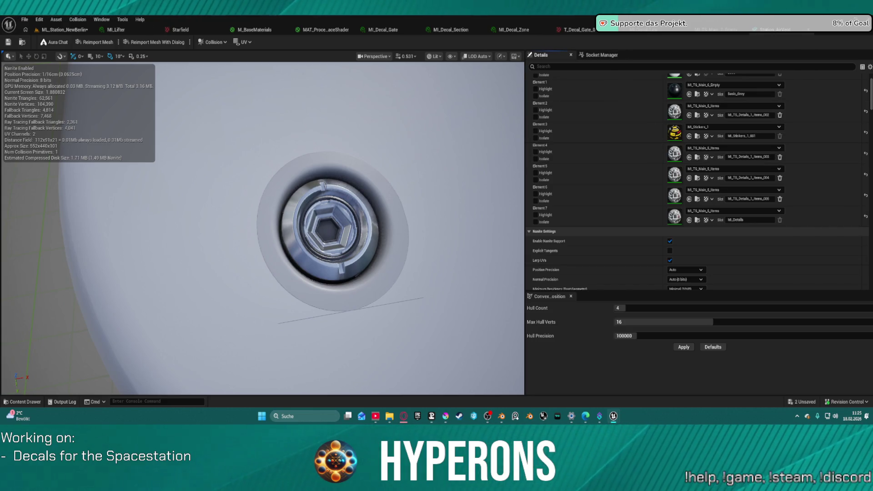
click(709, 29)
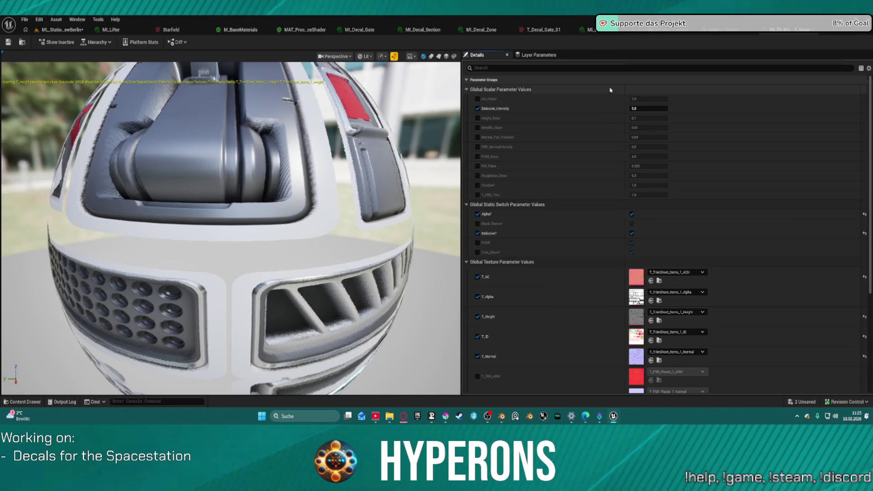
Go back to the vent's mesh editor and zoom in on the flush screw decals.
scroll(627, 265, down, 5)
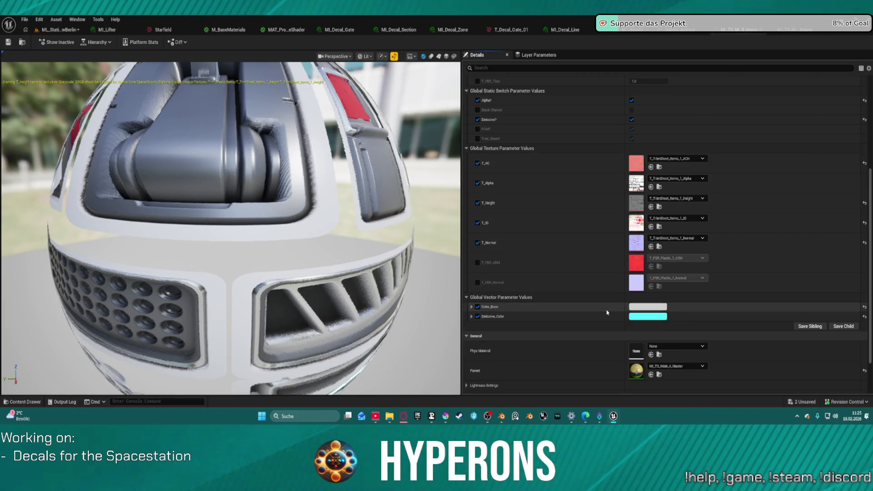
click(66, 30)
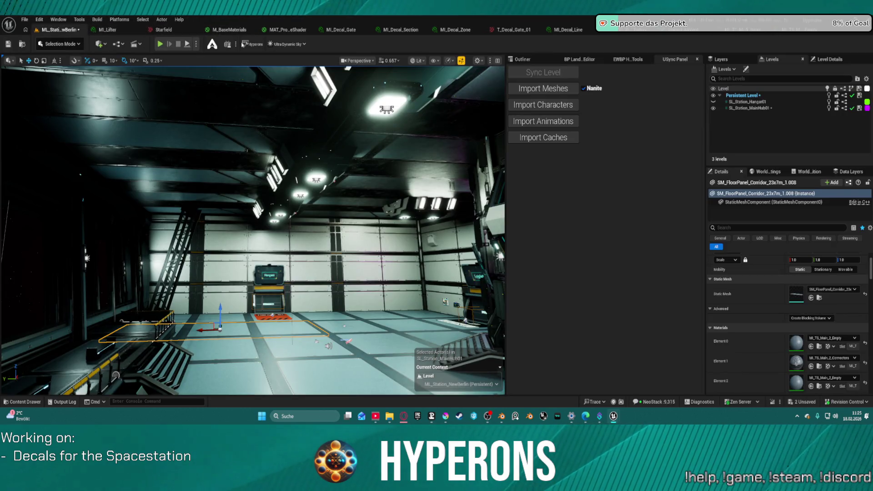
click(715, 34)
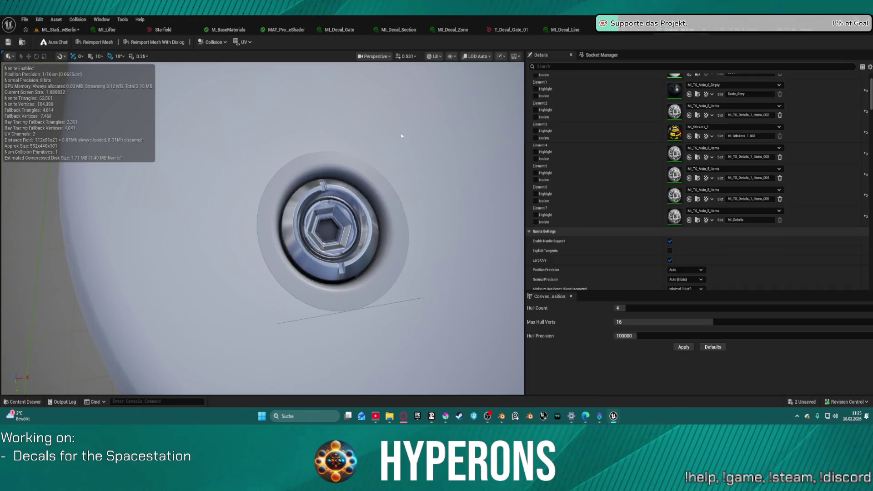
scroll(262, 228, down, 5)
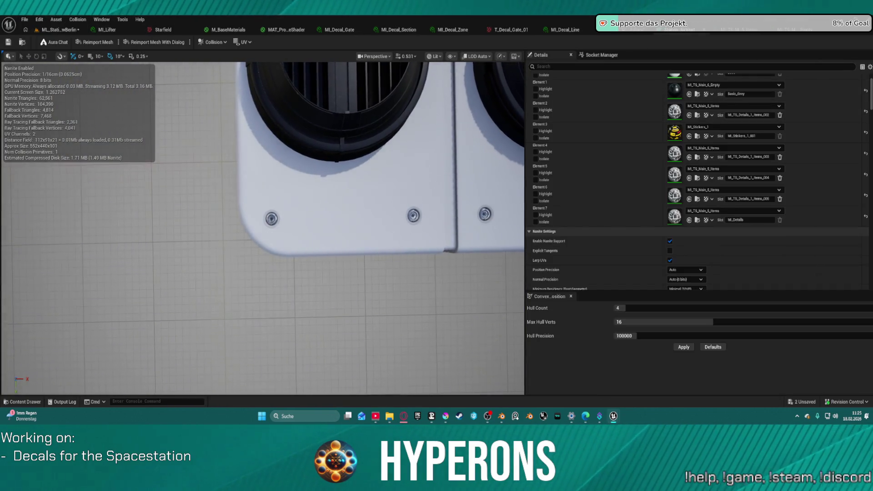
scroll(263, 227, up, 2)
scroll(275, 213, up, 5)
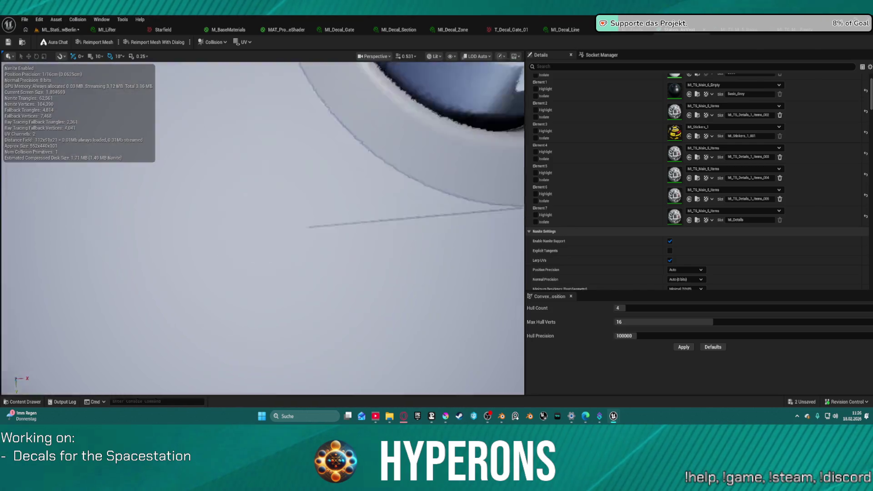
scroll(263, 227, up, 5)
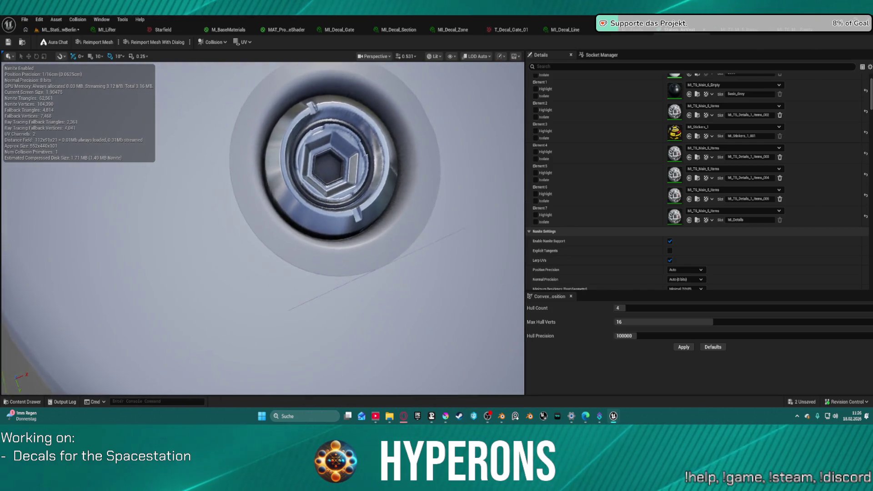
scroll(305, 85, down, 5)
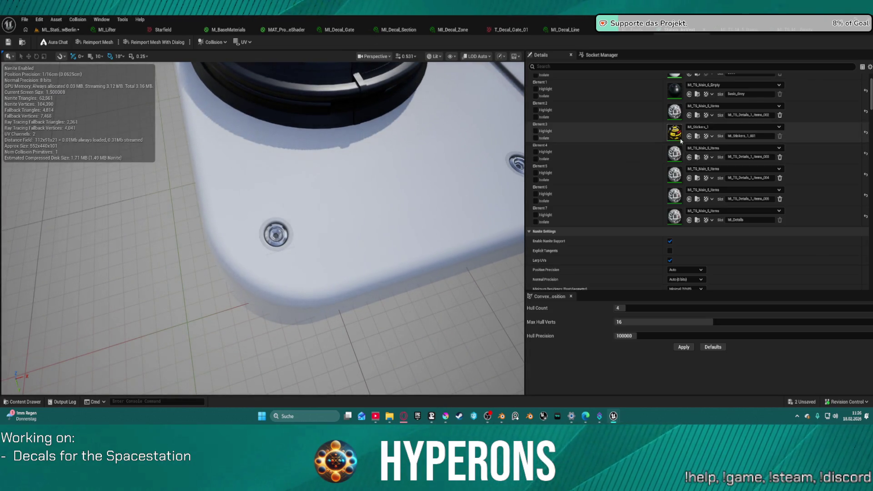
scroll(663, 237, down, 3)
scroll(661, 234, up, 4)
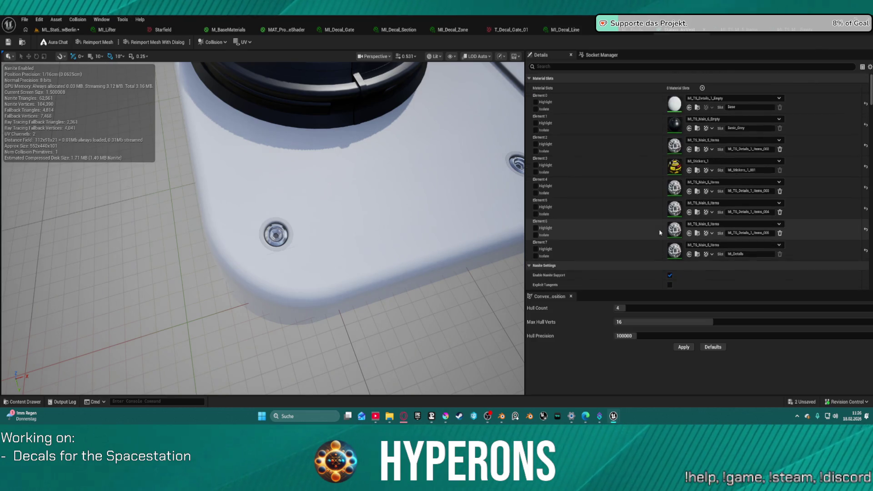
click(736, 120)
click(722, 98)
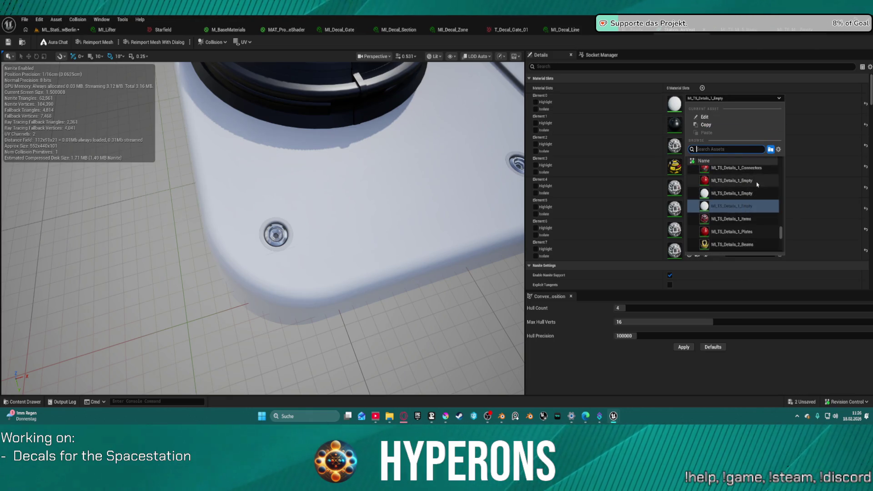
scroll(759, 218, down, 1)
scroll(758, 216, down, 1)
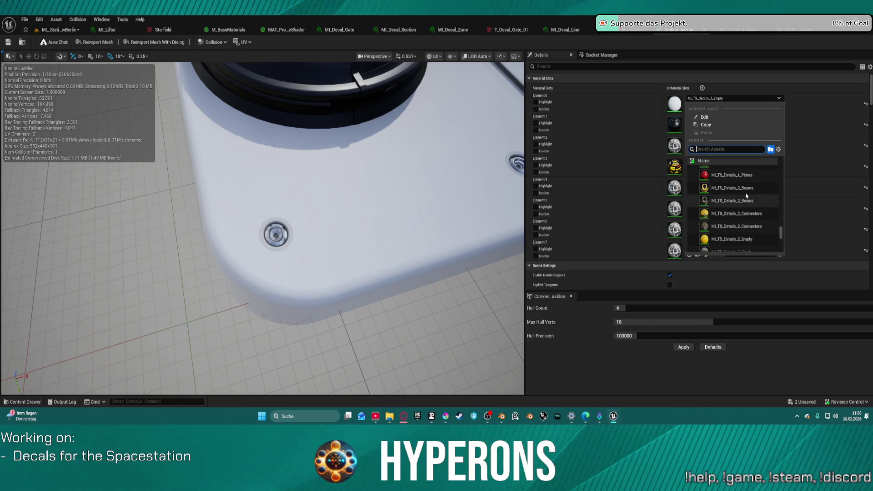
click(674, 176)
mouse_move(544, 169)
mouse_down()
mouse_move(335, 184)
mouse_move(405, 140)
mouse_move(378, 168)
mouse_up()
scroll(406, 140, down, 3)
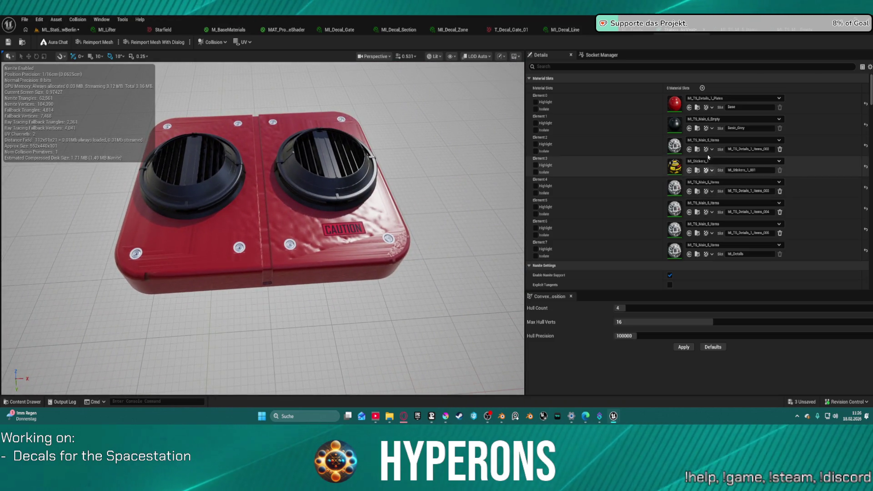
click(700, 99)
scroll(746, 219, up, 2)
scroll(746, 204, up, 2)
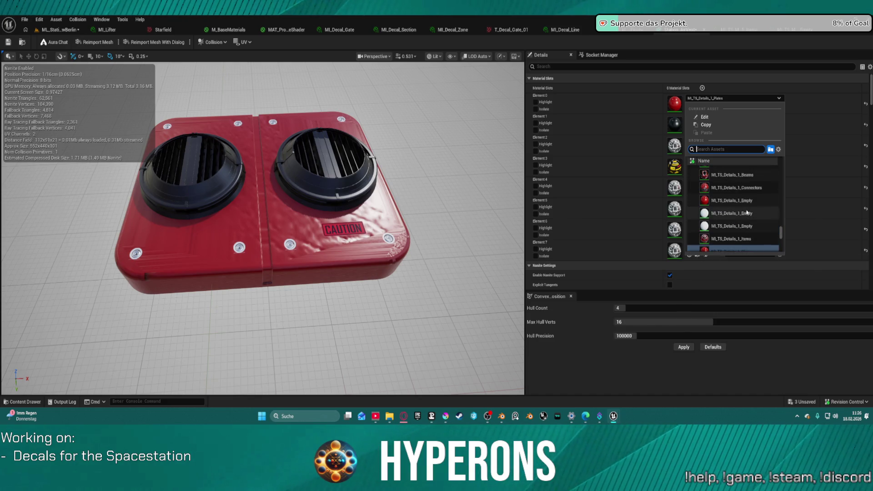
mouse_move(732, 216)
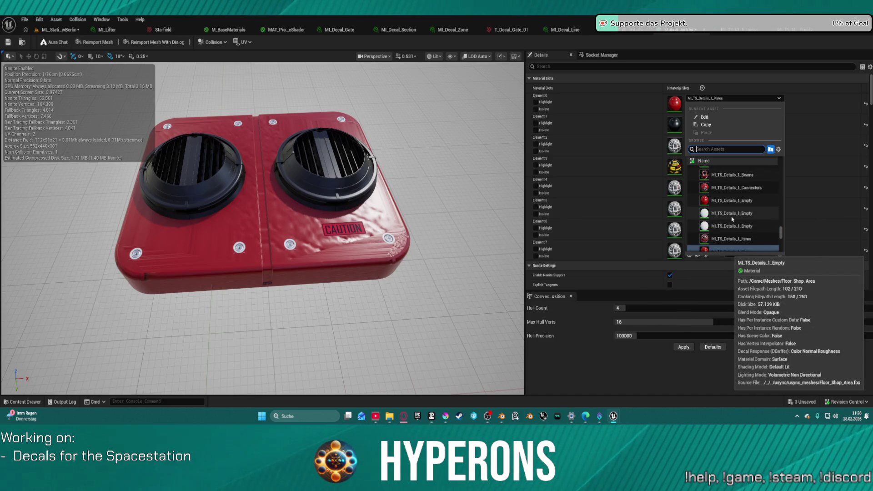
scroll(733, 218, up, 4)
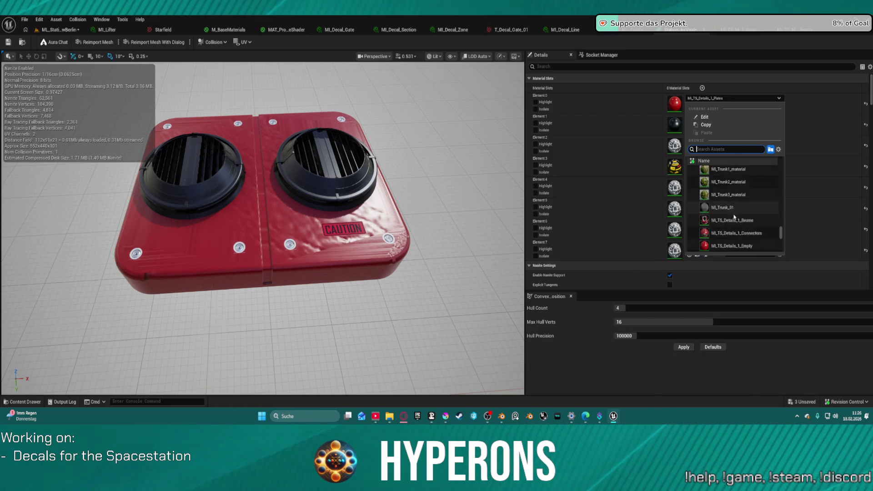
scroll(734, 217, down, 4)
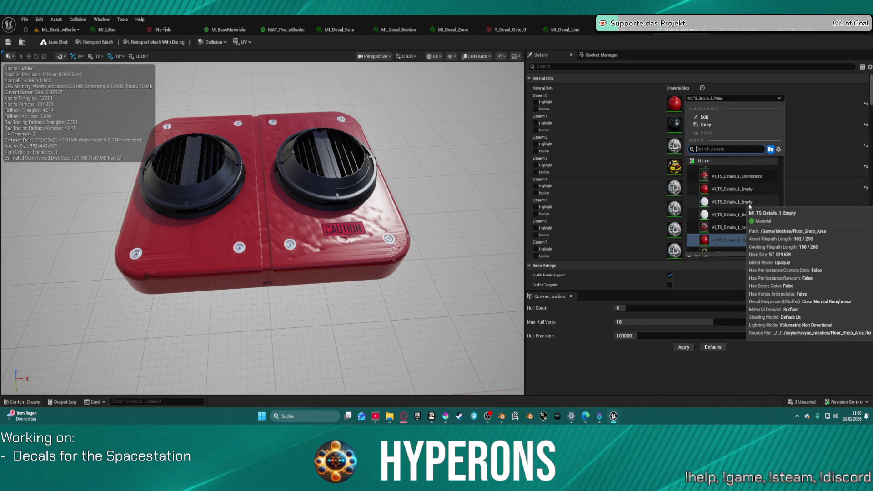
click(750, 204)
scroll(263, 227, up, 3)
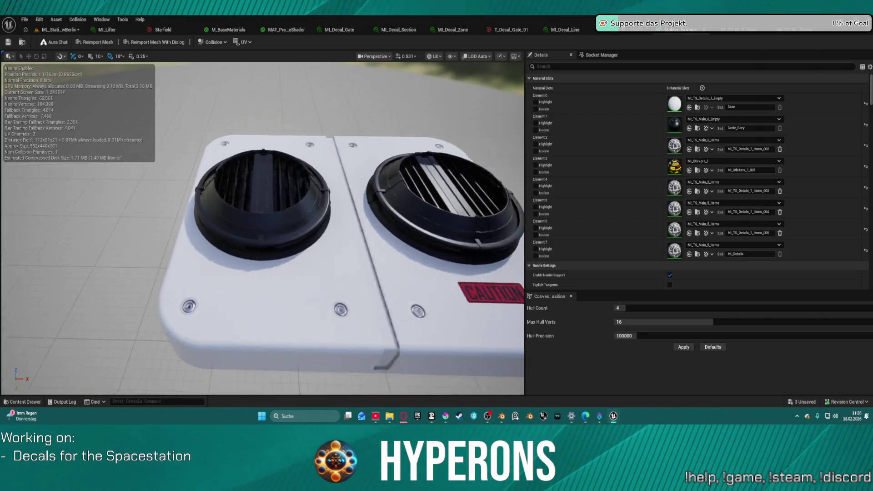
scroll(263, 227, up, 3)
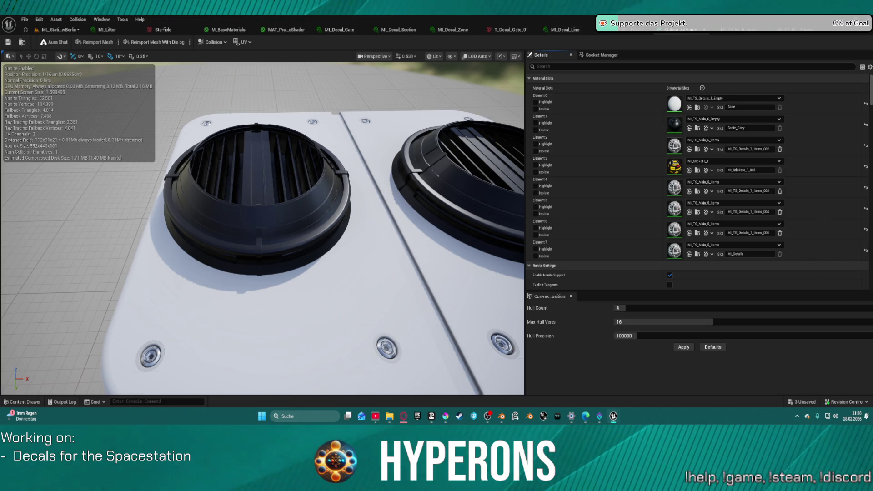
Apply MI_TS_Main_6_Empty to Element 0, then fly the station view toward the hangar wall panels.
click(689, 108)
mouse_move(272, 227)
mouse_down()
mouse_move(273, 136)
mouse_move(318, 127)
mouse_move(318, 150)
mouse_move(337, 168)
mouse_up()
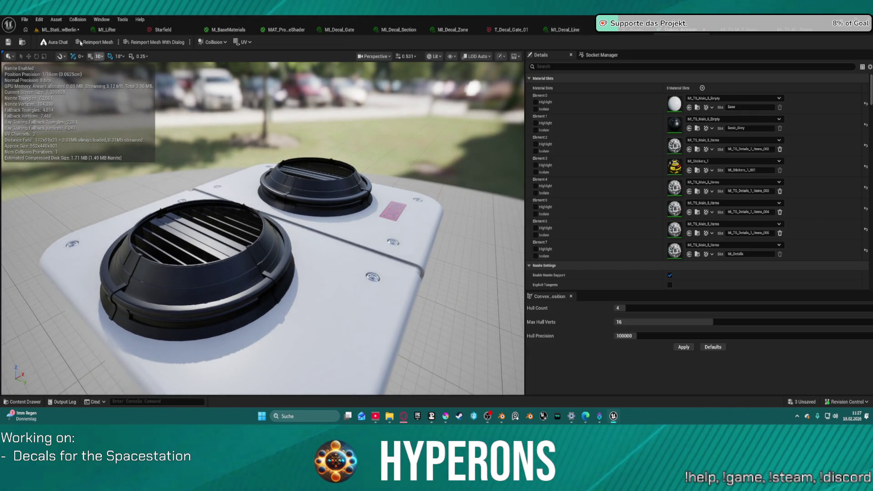
click(59, 30)
mouse_move(362, 273)
mouse_down()
mouse_move(357, 266)
mouse_move(362, 273)
mouse_up()
drag(295, 348, 318, 337)
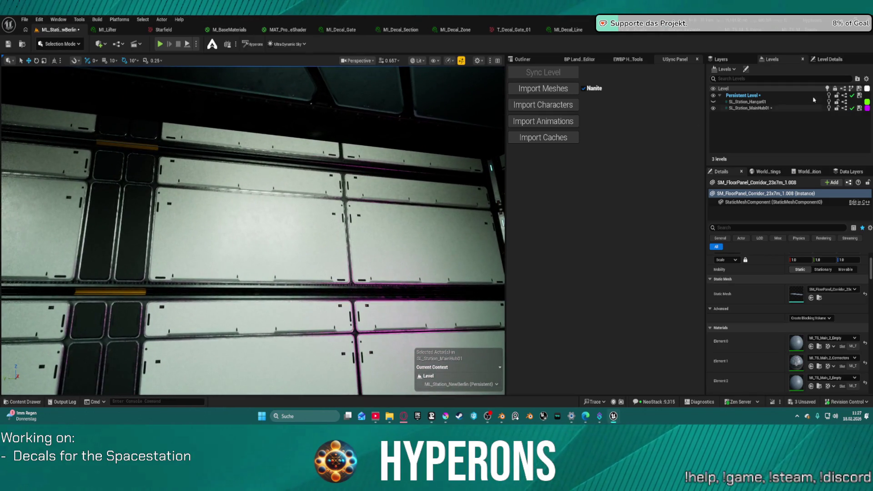
Place Station_AirVent on the hangar wall, rotated -90 degrees and scaled to 0.226.
click(803, 33)
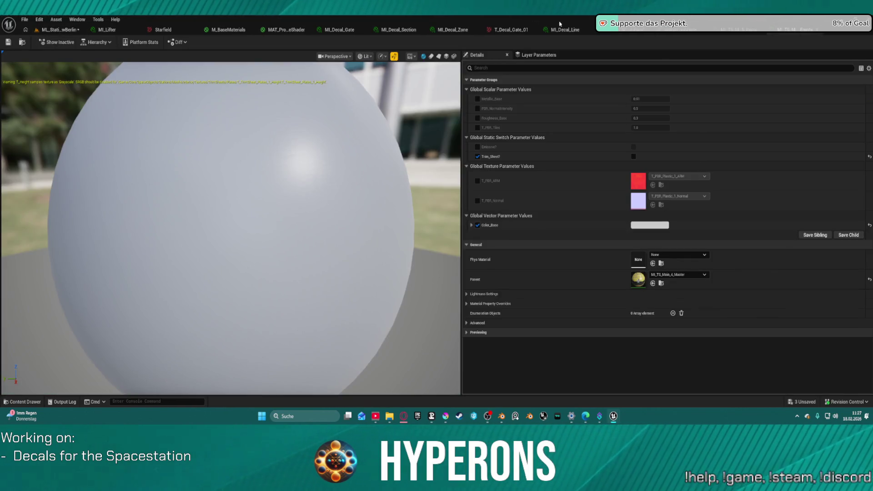
click(679, 29)
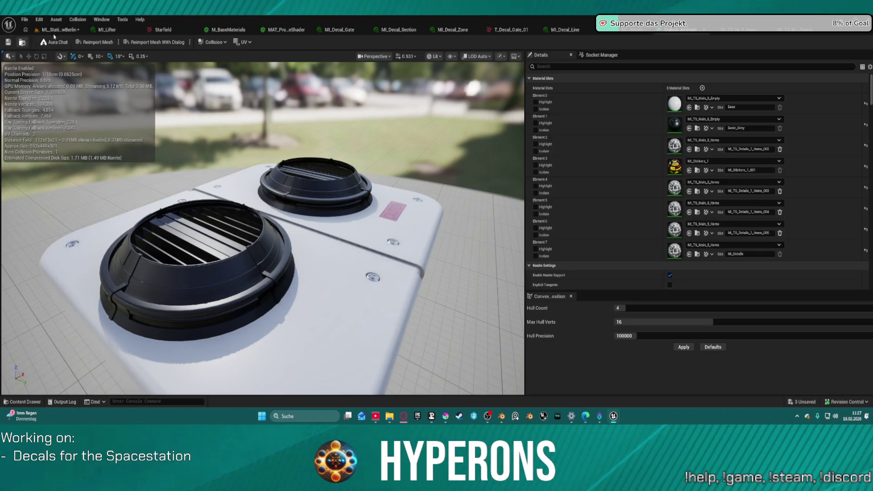
click(74, 31)
key(ctrl+space)
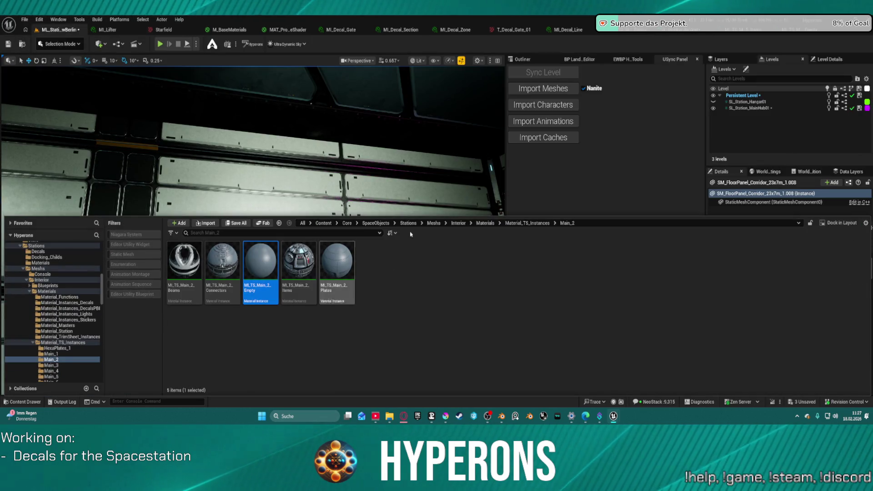
key(ctrl+space)
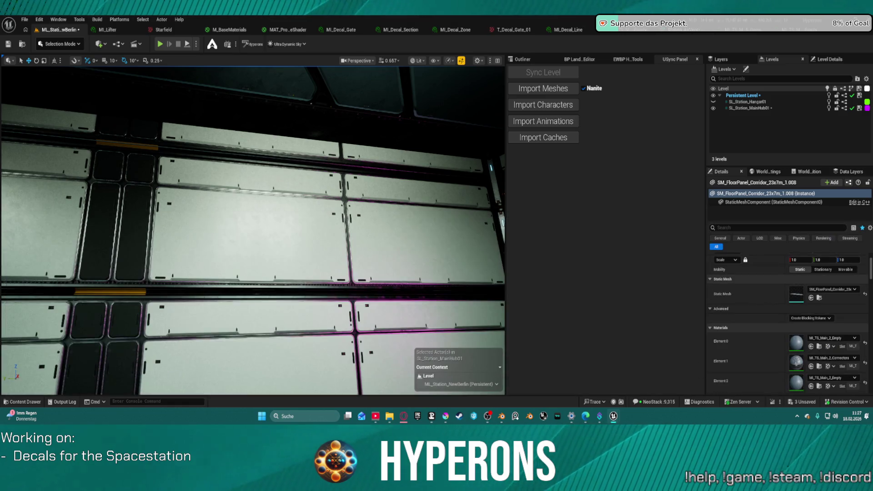
mouse_move(332, 169)
mouse_down()
mouse_move(253, 222)
mouse_move(256, 228)
mouse_up()
mouse_move(256, 275)
mouse_down()
mouse_move(273, 270)
mouse_move(283, 245)
mouse_up()
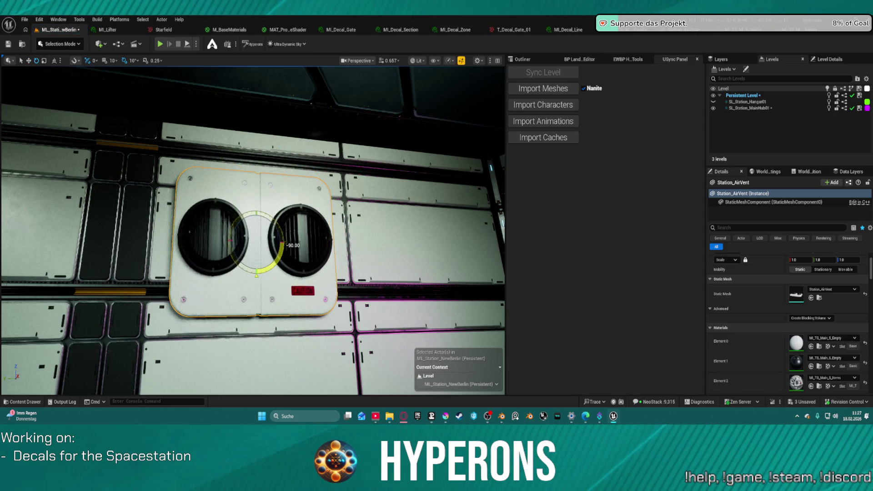
drag(262, 247, 259, 244)
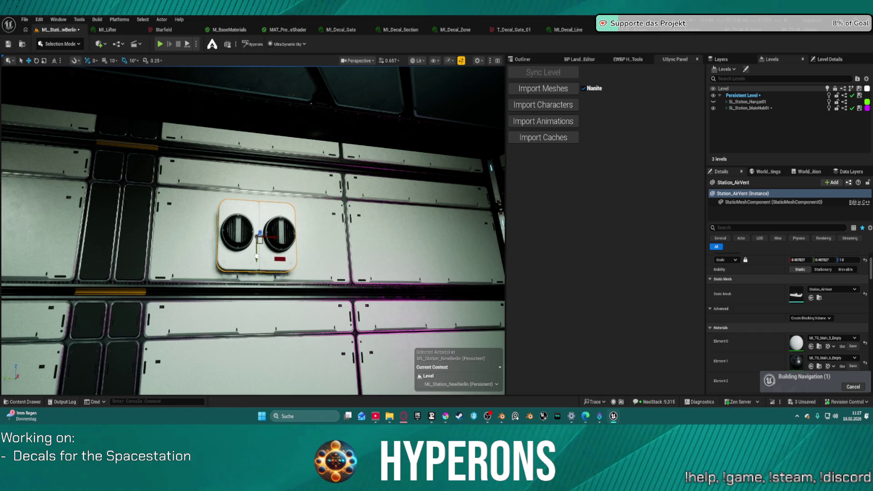
Alt-drag a second air-vent copy further left on the wall and open the vent mesh editor.
mouse_move(318, 255)
mouse_down()
mouse_move(400, 252)
mouse_move(319, 253)
mouse_move(277, 198)
mouse_up()
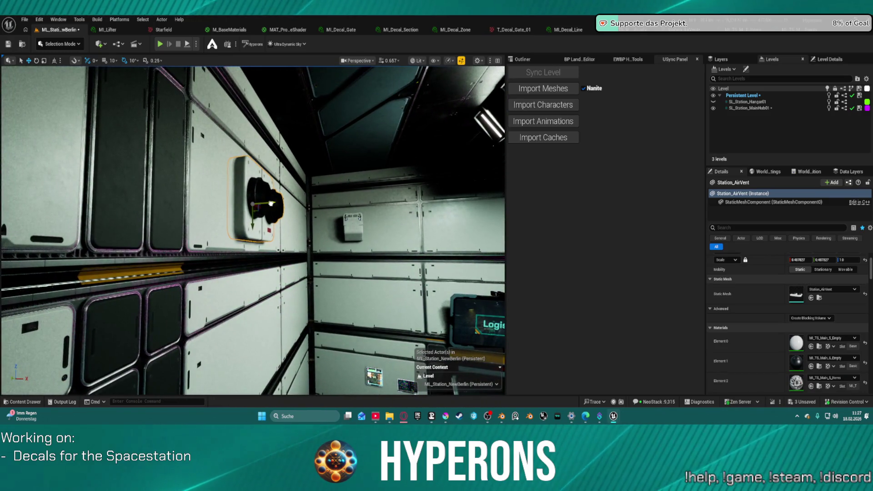
drag(275, 203, 102, 366)
alt+drag(350, 189, 205, 193)
drag(48, 199, 222, 185)
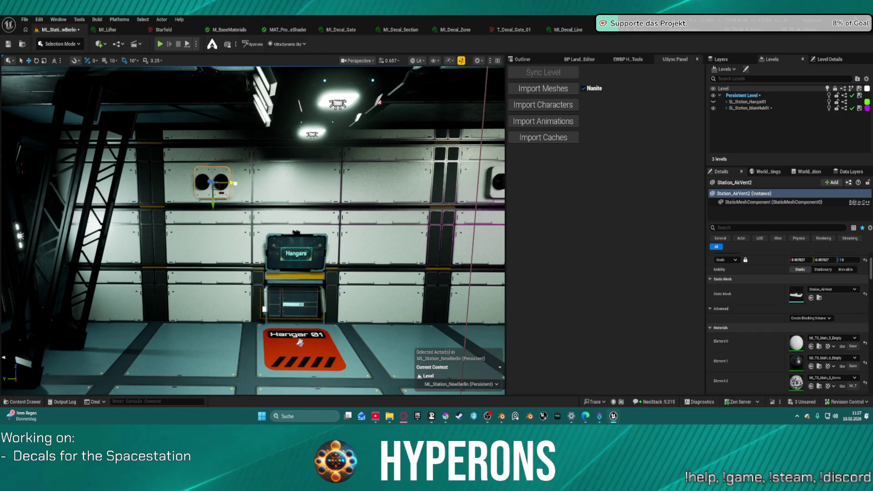
mouse_move(300, 343)
mouse_down()
mouse_move(296, 318)
mouse_move(354, 300)
mouse_move(293, 289)
mouse_move(314, 273)
mouse_move(331, 142)
mouse_up()
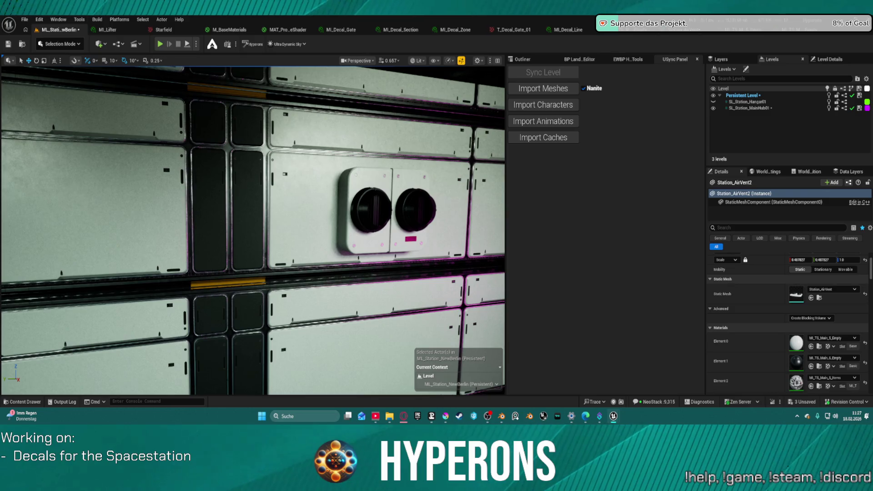
key(ctrl+e)
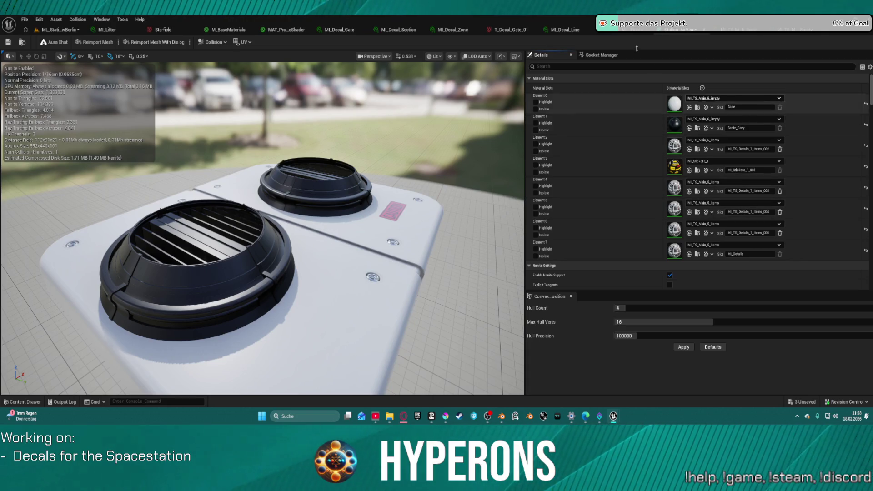
Apply MI_TS_Main_1_Empty to Element 0 and MI_TS_Main_1_Items to the items slots through Element 6.
drag(646, 136, 677, 97)
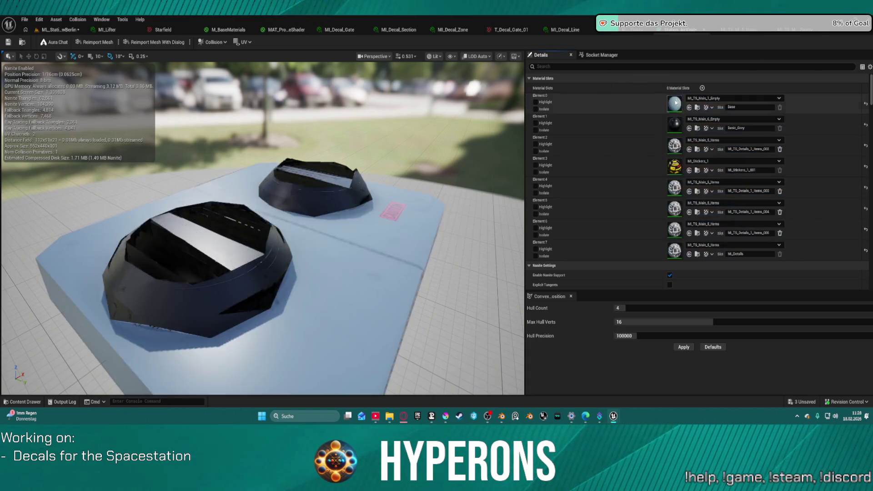
drag(660, 272, 661, 146)
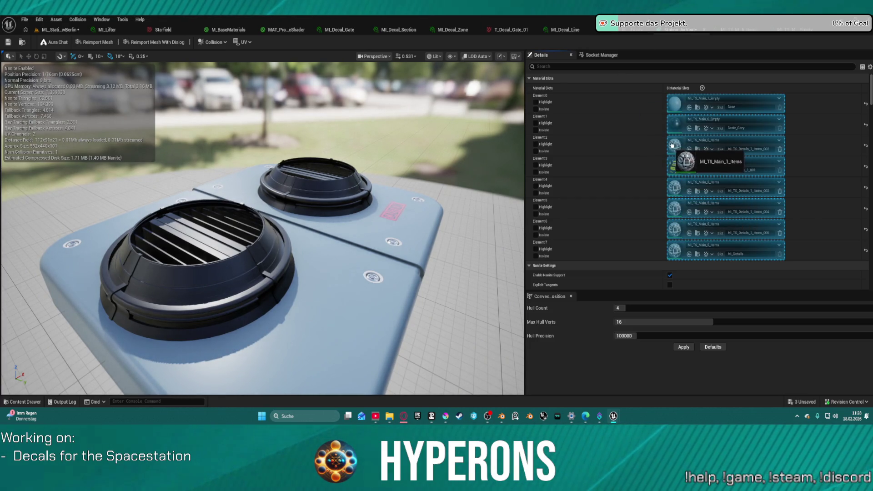
drag(673, 146, 673, 147)
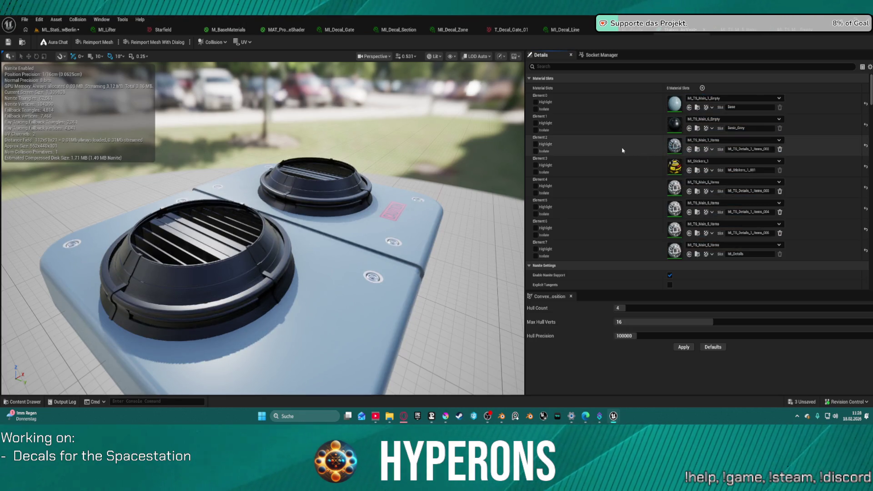
shift+click(648, 191)
shift+click(649, 213)
shift+click(654, 252)
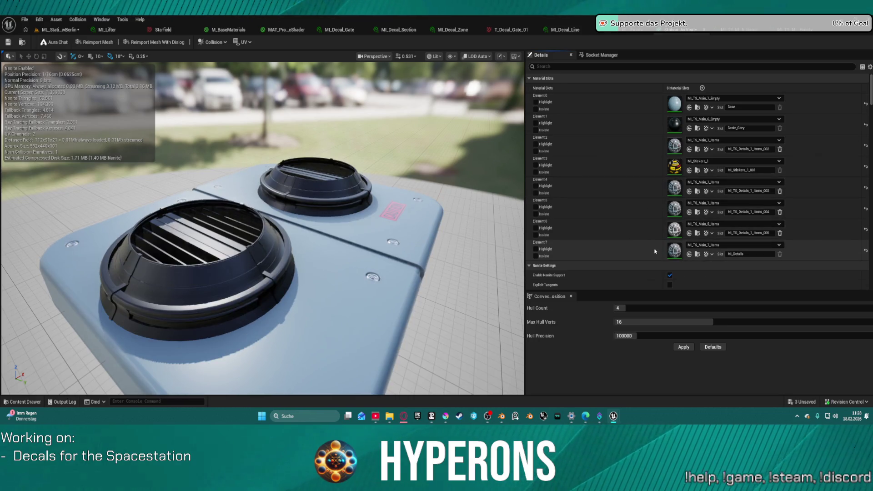
shift+click(653, 235)
Return to the station level and fly through the room toward the mounted twin-vent panel.
scroll(654, 232, down, 2)
mouse_move(272, 227)
mouse_down()
mouse_move(255, 209)
mouse_move(282, 237)
mouse_move(264, 227)
mouse_up()
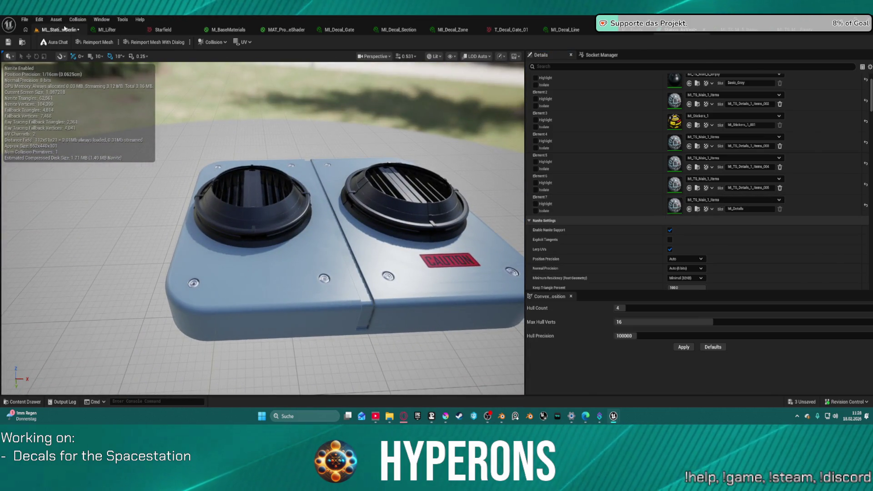
click(64, 28)
mouse_move(501, 145)
mouse_down()
mouse_move(432, 155)
mouse_move(364, 145)
mouse_move(391, 150)
mouse_move(431, 335)
mouse_up()
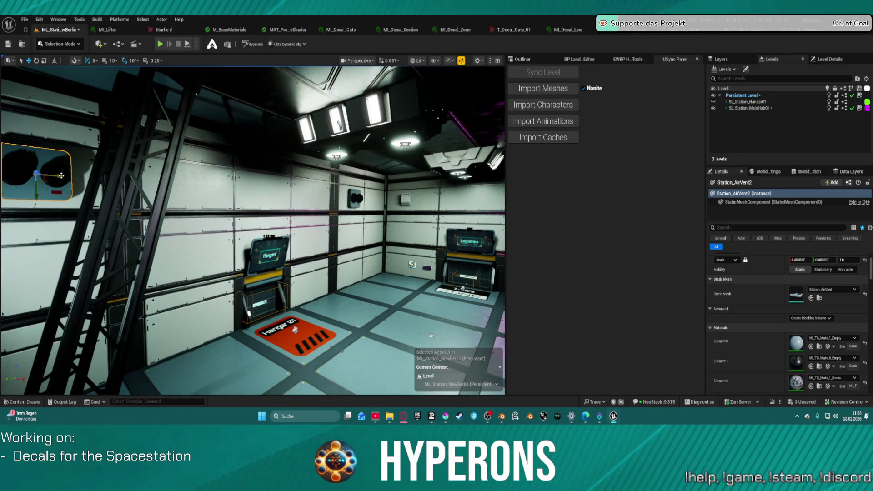
Slide the air vent right along the hangar wall and place a duplicate further along.
key(ctrl+z)
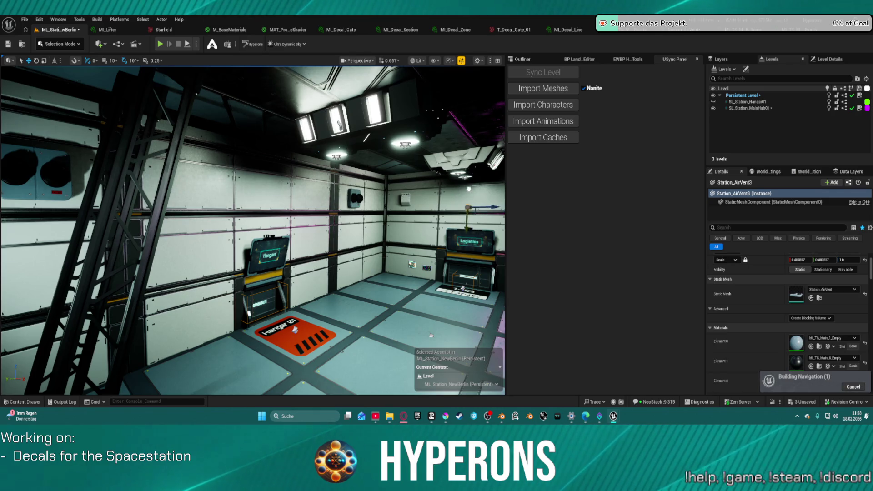
drag(431, 335, 490, 336)
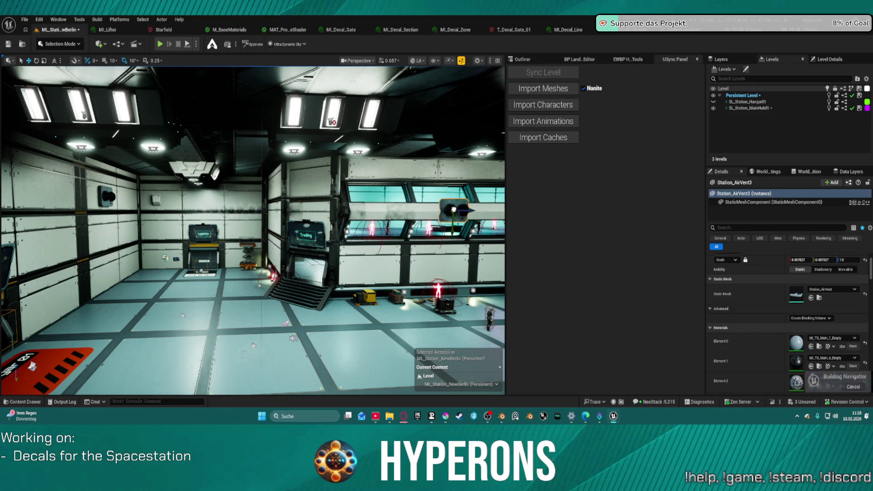
key(1)
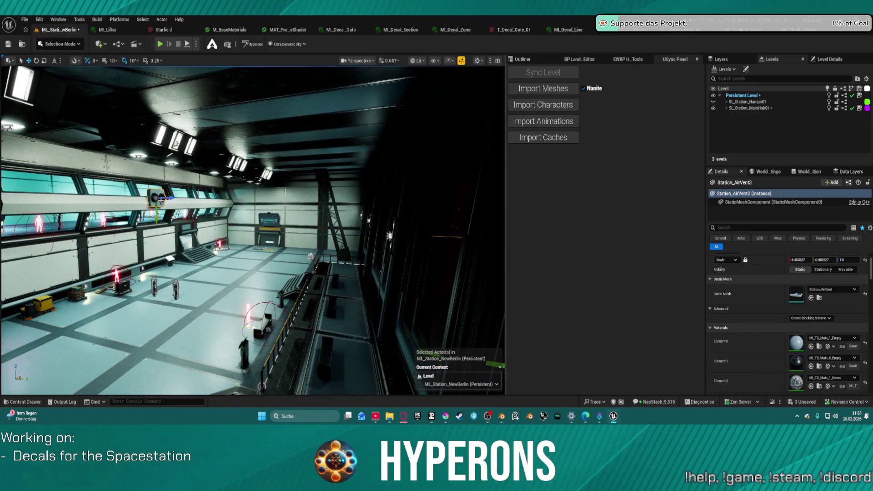
drag(157, 198, 241, 195)
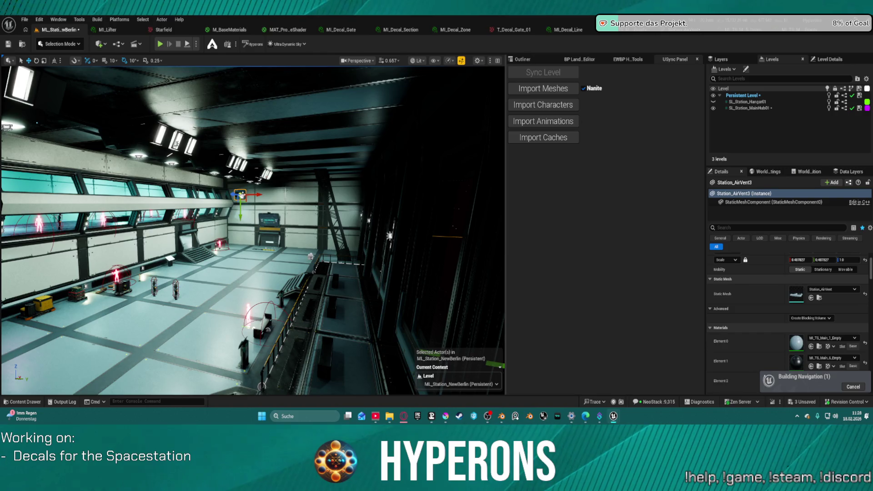
drag(243, 195, 363, 208)
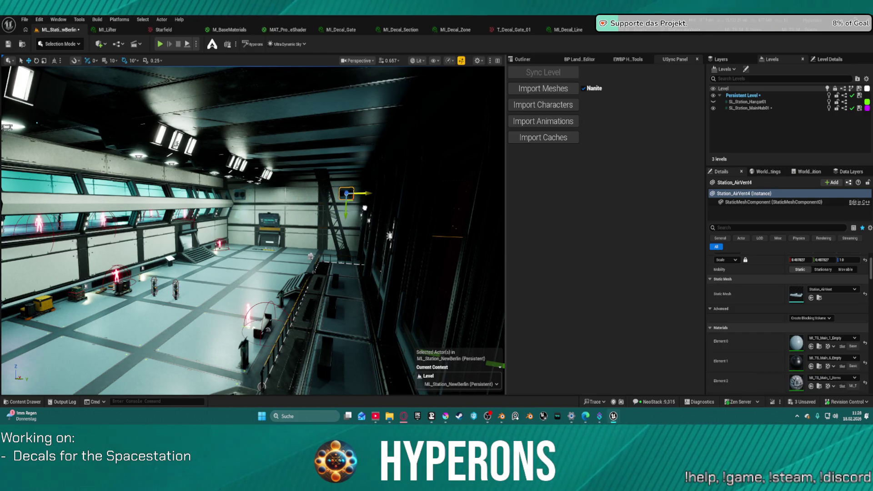
Fly to the new vent and give its mesh's Element 0 MI_TS_Main_2_Empty.
key(w)
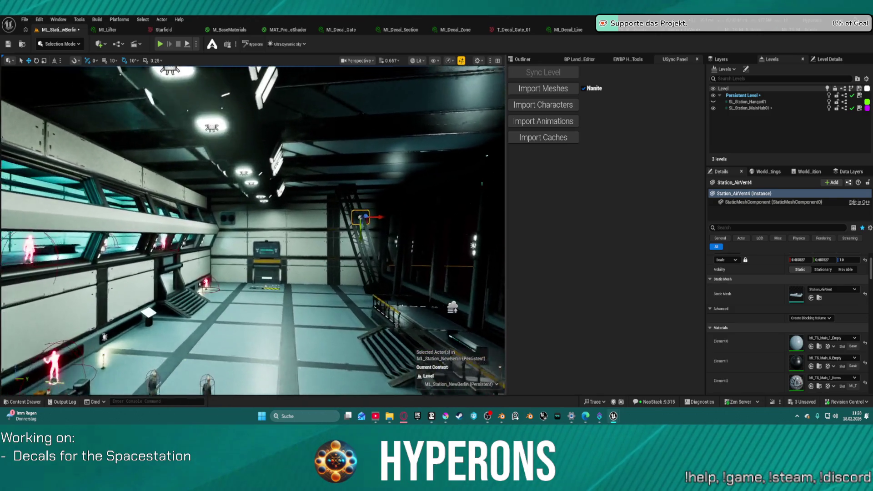
key(w)
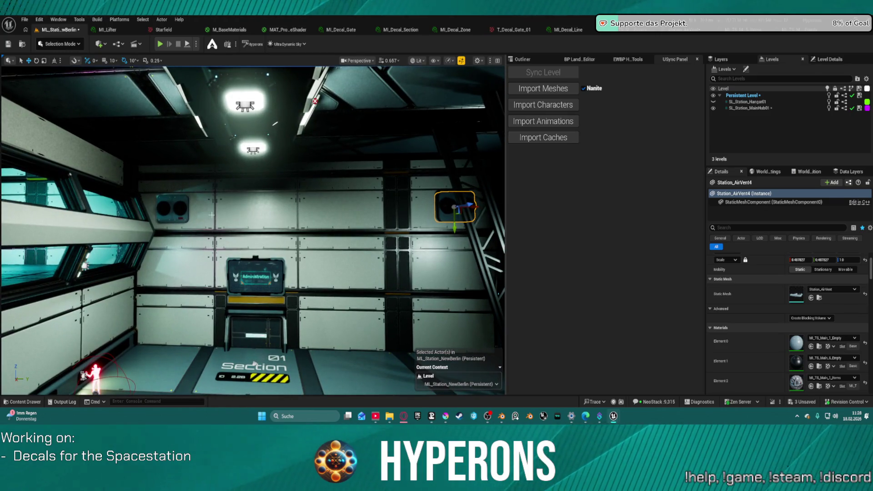
drag(286, 207, 409, 209)
drag(409, 243, 472, 243)
drag(472, 284, 443, 389)
key(f)
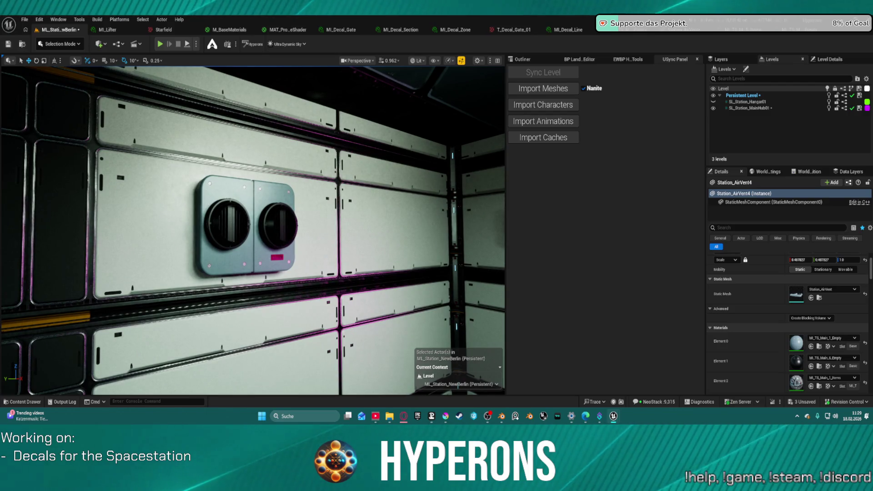
mouse_move(636, 9)
mouse_down()
mouse_move(637, 68)
mouse_move(673, 33)
mouse_move(682, 87)
mouse_move(699, 113)
mouse_move(676, 91)
mouse_up()
mouse_move(322, 148)
mouse_down()
mouse_move(322, 182)
mouse_move(300, 182)
mouse_move(300, 150)
mouse_move(279, 132)
mouse_up()
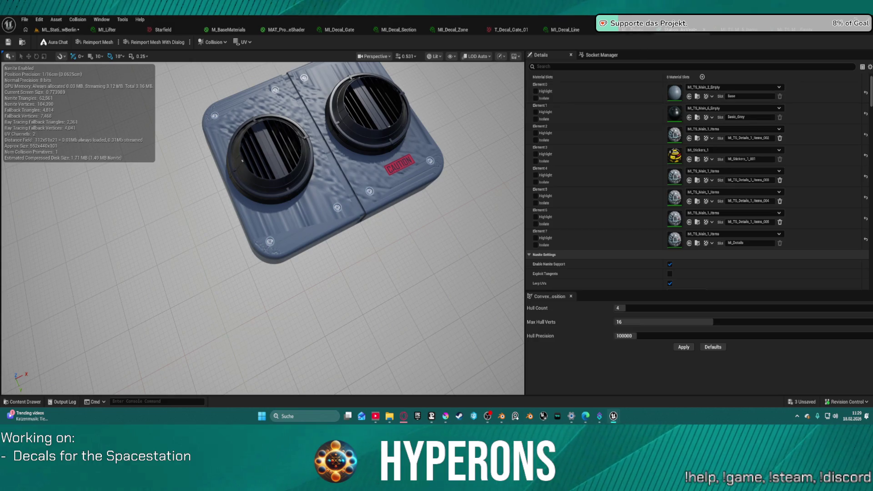
Undo the last change, then apply MI_TS_Main_3_Empty to Element 0 and MI_TS_Main_3_Items to Element 2.
key(ctrl+z)
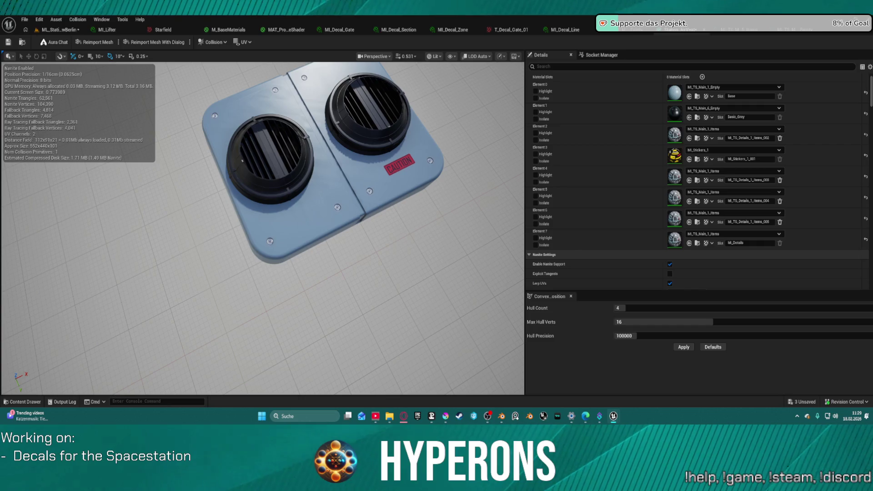
mouse_move(659, 27)
mouse_down()
mouse_move(651, 126)
mouse_move(674, 88)
mouse_up()
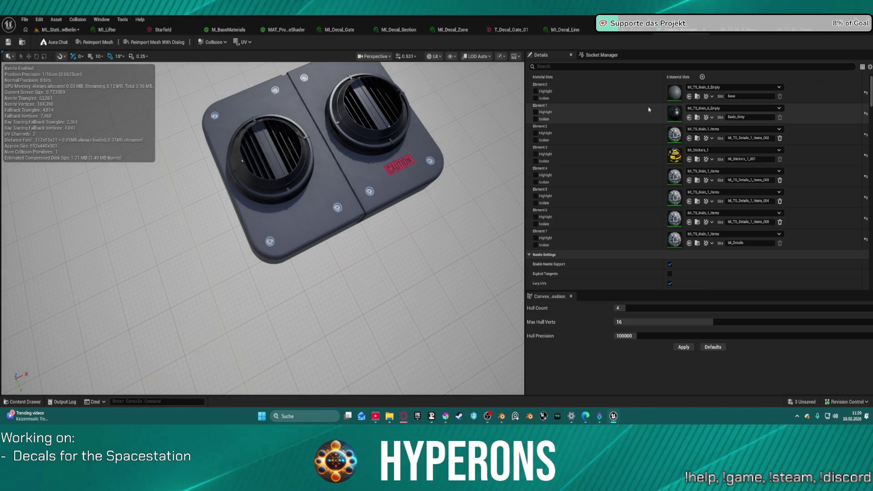
mouse_move(318, 273)
mouse_down()
mouse_move(345, 277)
mouse_move(341, 237)
mouse_move(327, 255)
mouse_move(318, 237)
mouse_move(291, 270)
mouse_up()
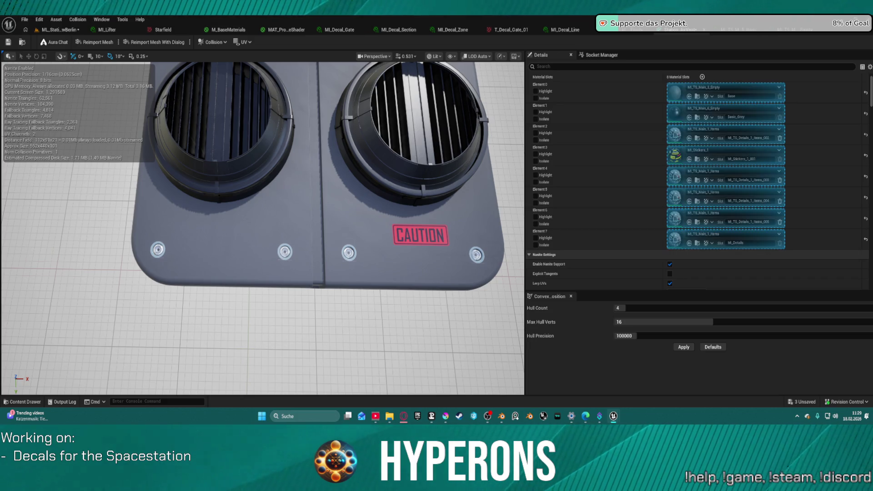
drag(672, 91, 673, 144)
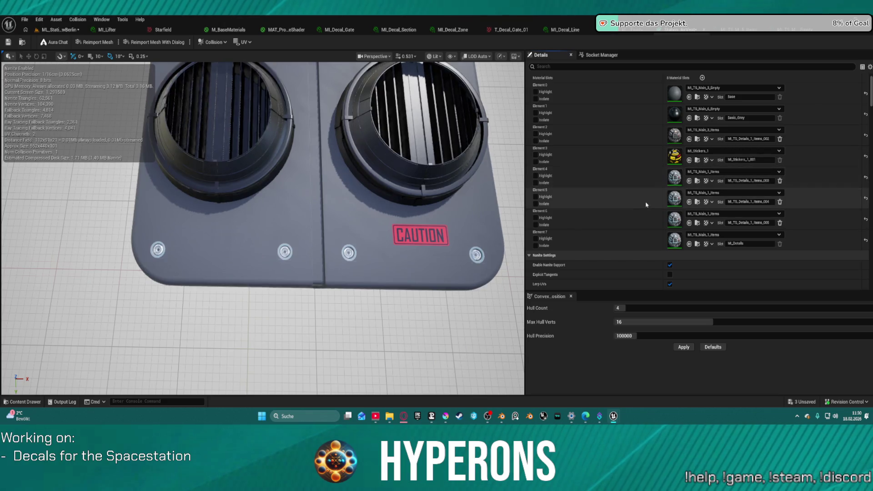
Copy Element 2's MI_TS_Main_3_Items and paste it onto Elements 4, 5, 6 and 7.
shift+right_click(647, 135)
shift+click(651, 171)
shift+click(652, 202)
shift+click(652, 220)
shift+click(652, 241)
scroll(402, 203, down, 3)
mouse_move(403, 204)
mouse_down()
mouse_move(350, 193)
mouse_move(359, 186)
mouse_up()
scroll(372, 196, up, 4)
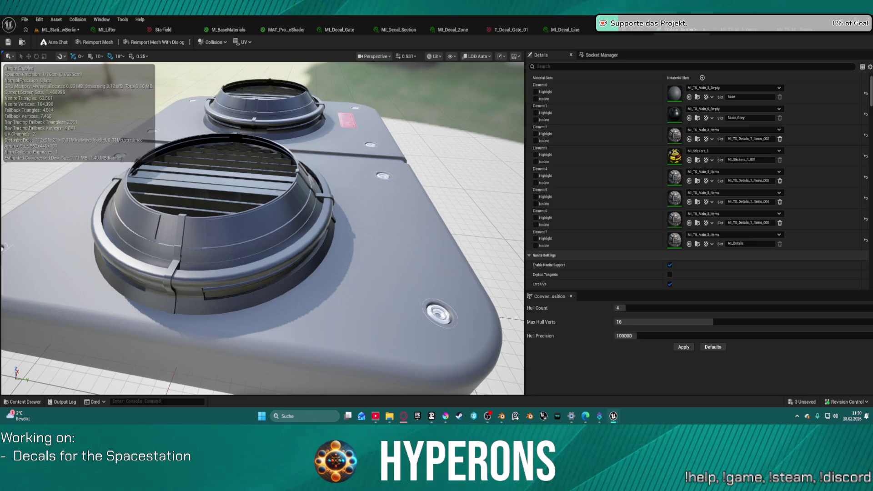
Try MI_TS_Metallic_1_Empty and MI_TS_Metallic_2_Empty on Element 1, then restore MI_TS_Main_6_Empty.
click(689, 118)
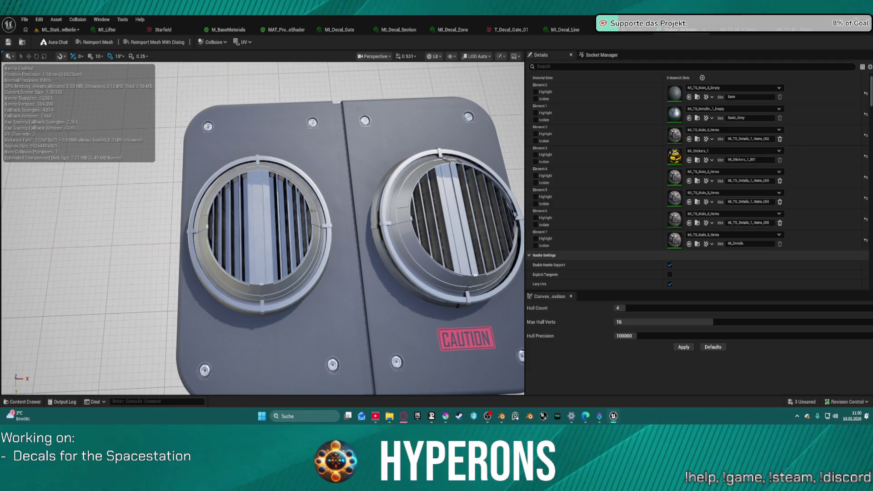
click(689, 118)
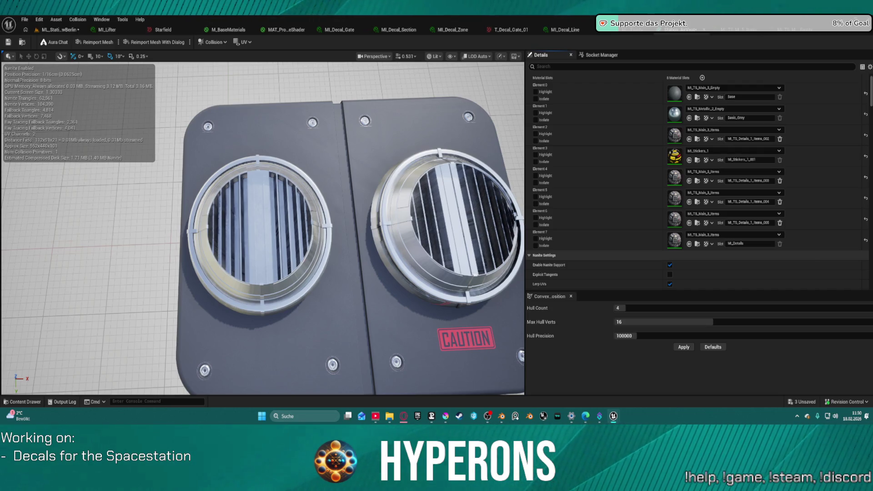
drag(675, 115, 675, 113)
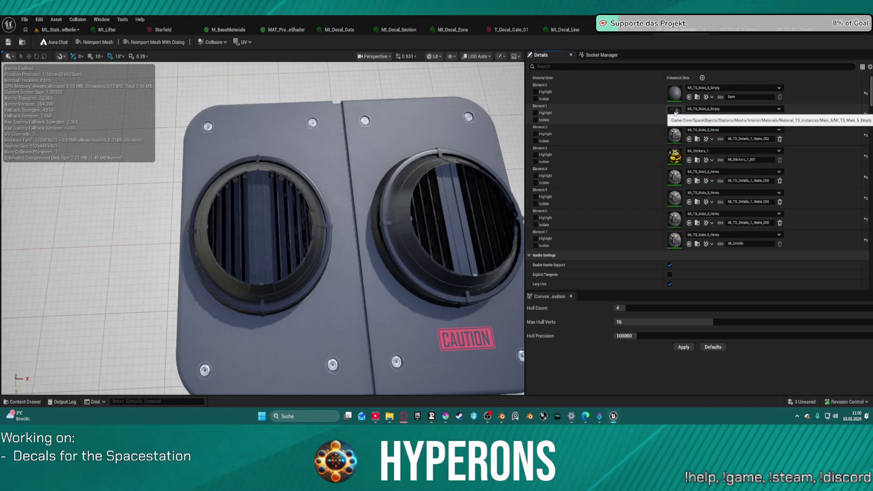
drag(318, 227, 336, 282)
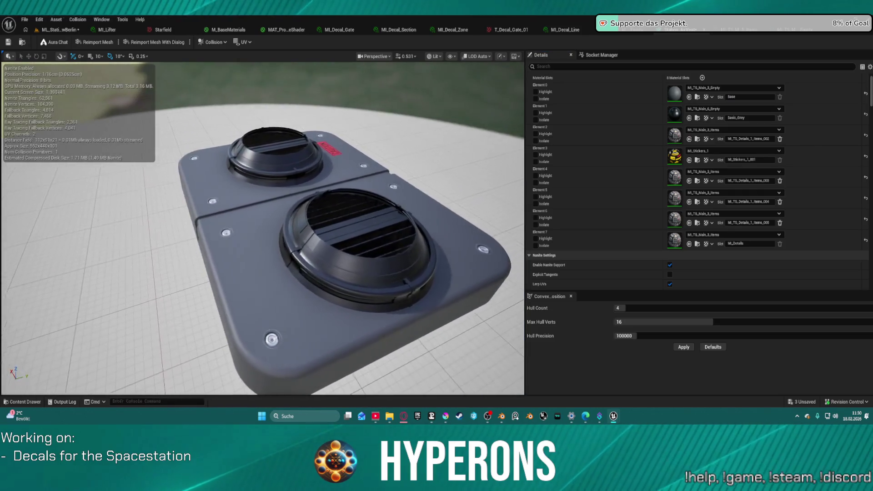
Back in the station level, fly past the terminals to inspect the vents, then start Play-In-Editor with Alt+P.
click(58, 29)
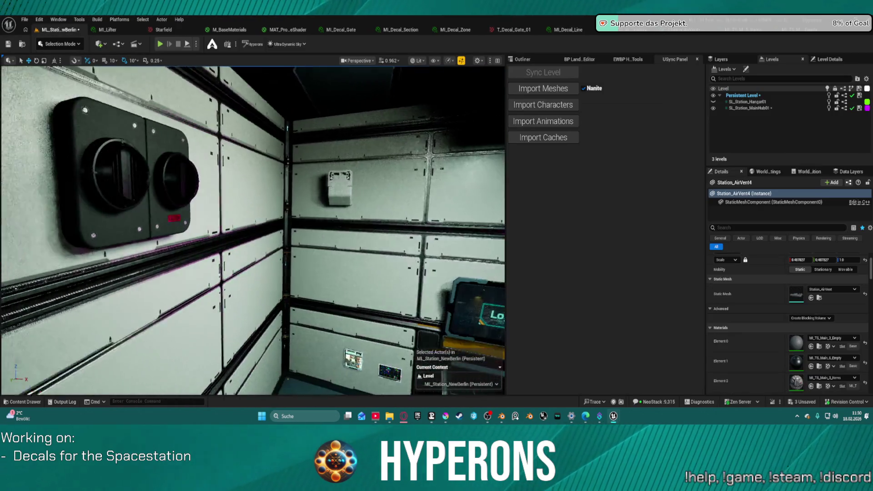
key(s)
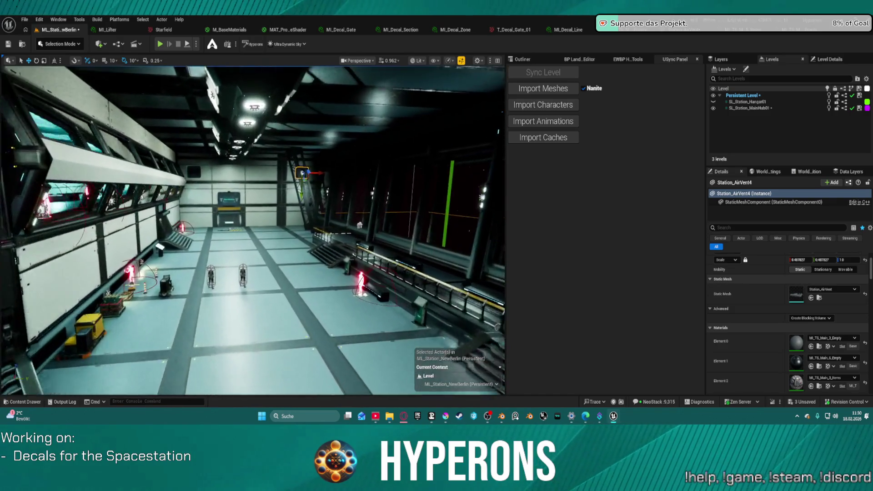
key(w)
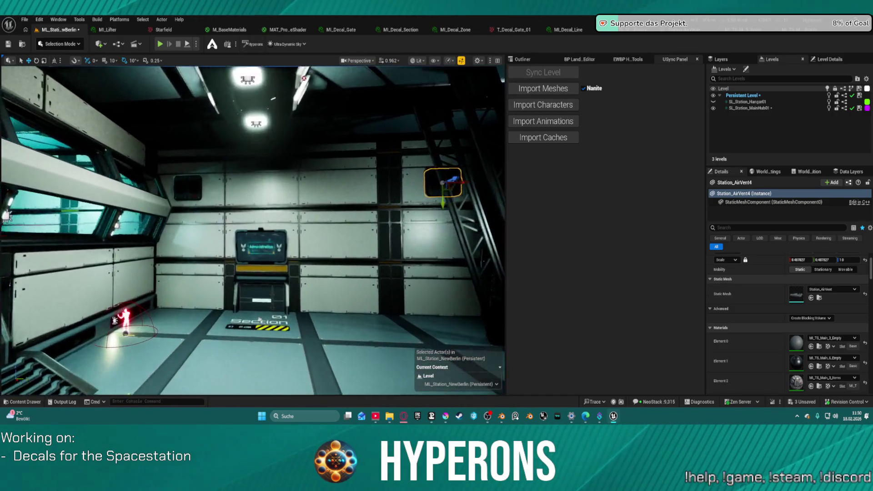
key(w)
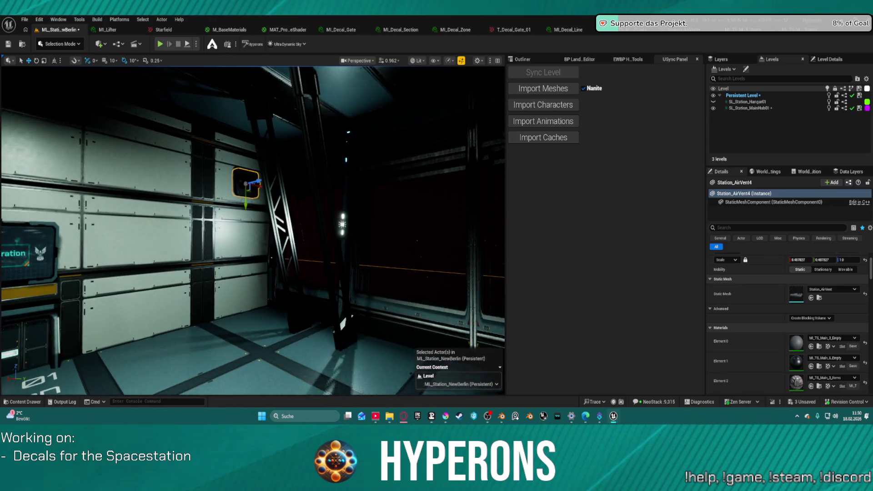
key(s)
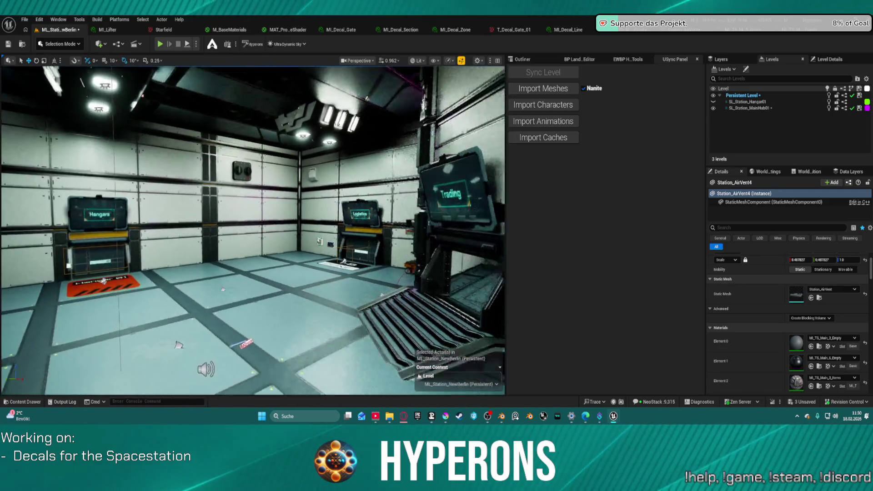
key(w)
key(a)
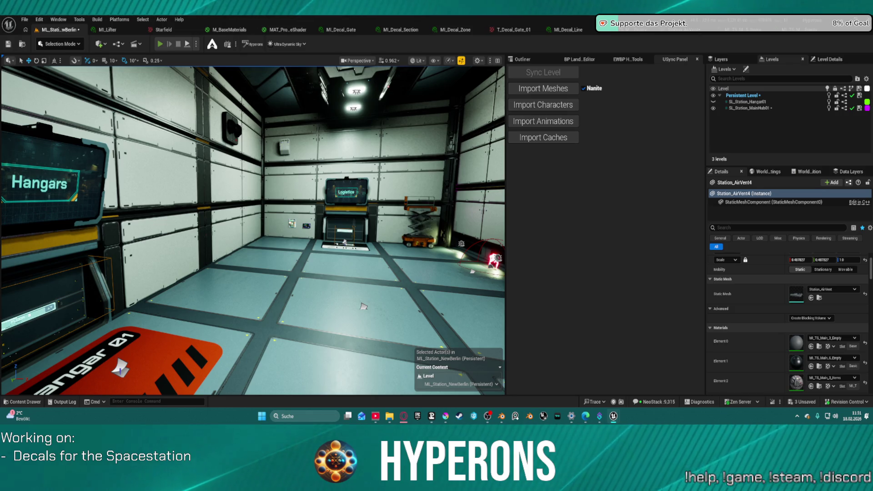
key(alt+p)
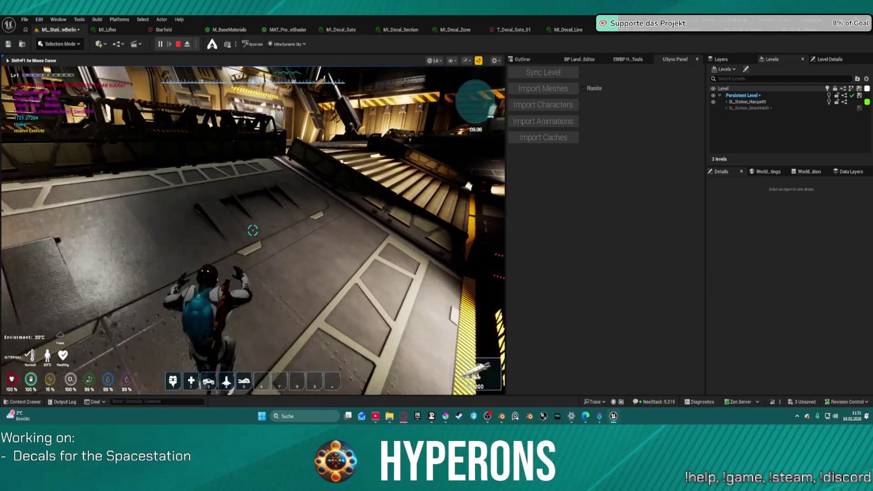
Walk the character through the corridor to the elevator panel and select floor 1.
key(w)
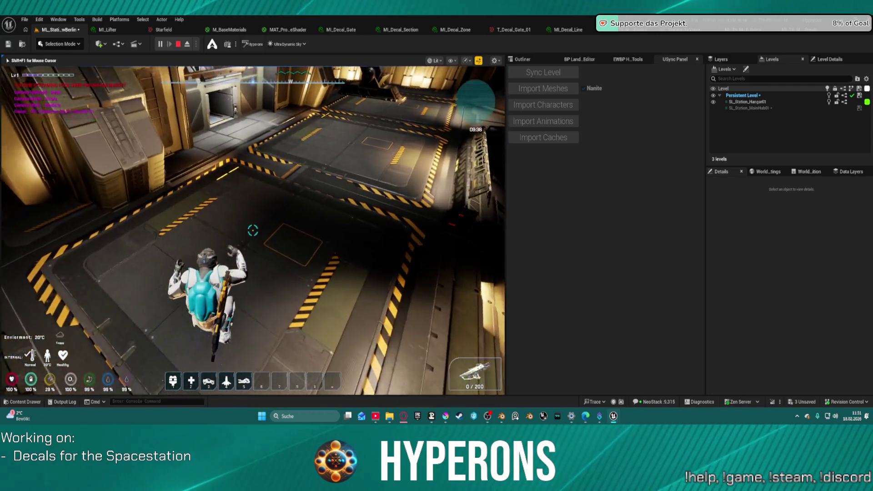
key(w)
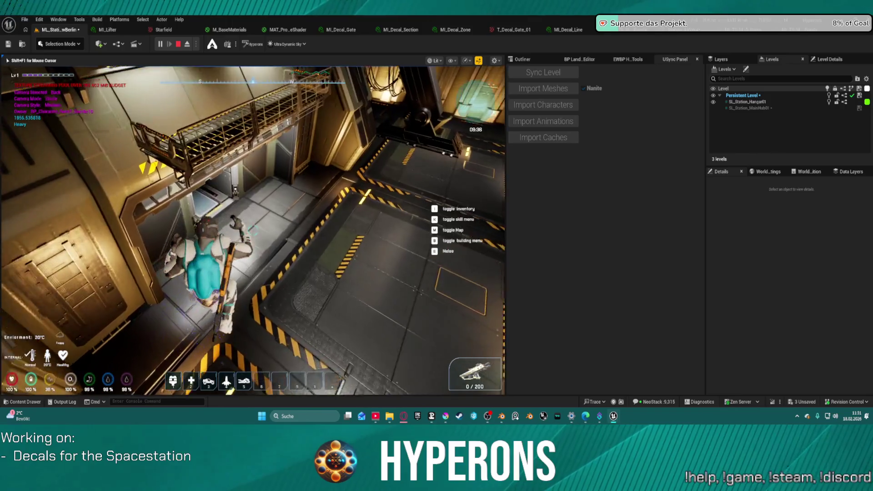
key(w)
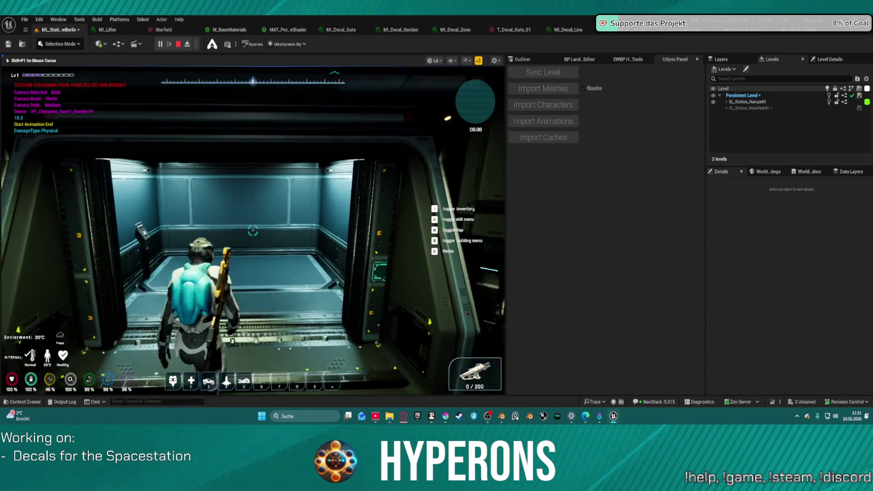
key(w)
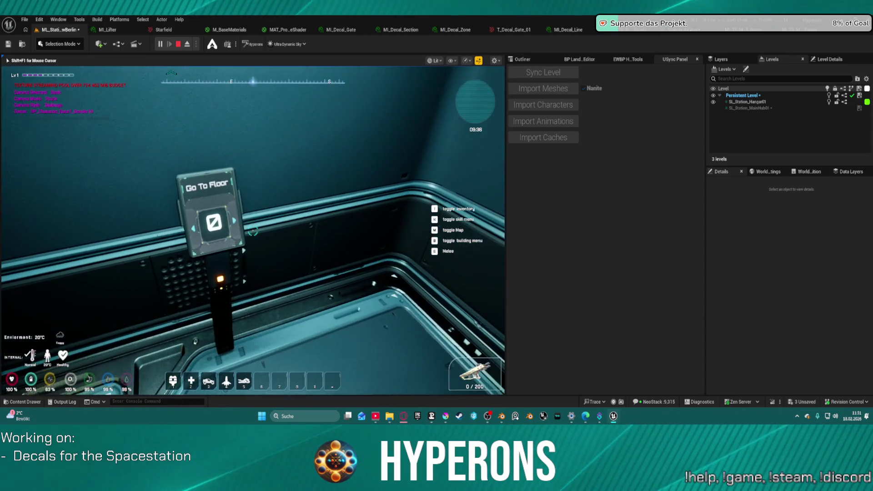
click(256, 232)
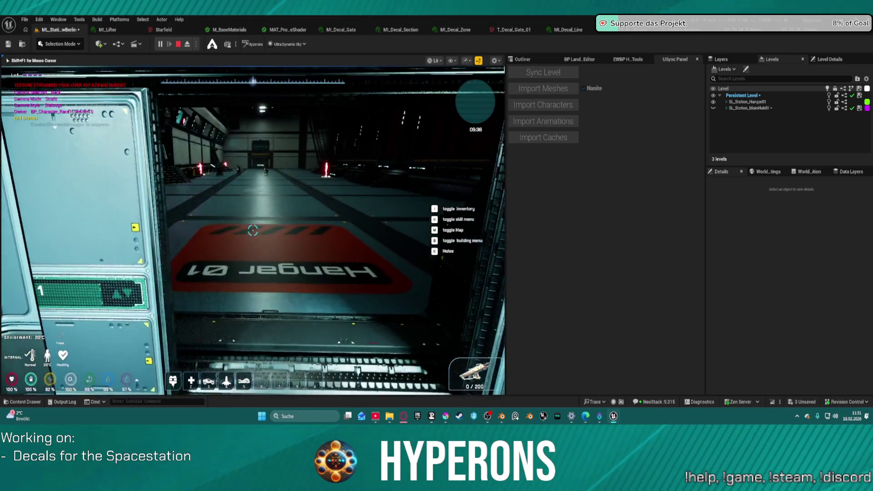
scroll(252, 230, down, 2)
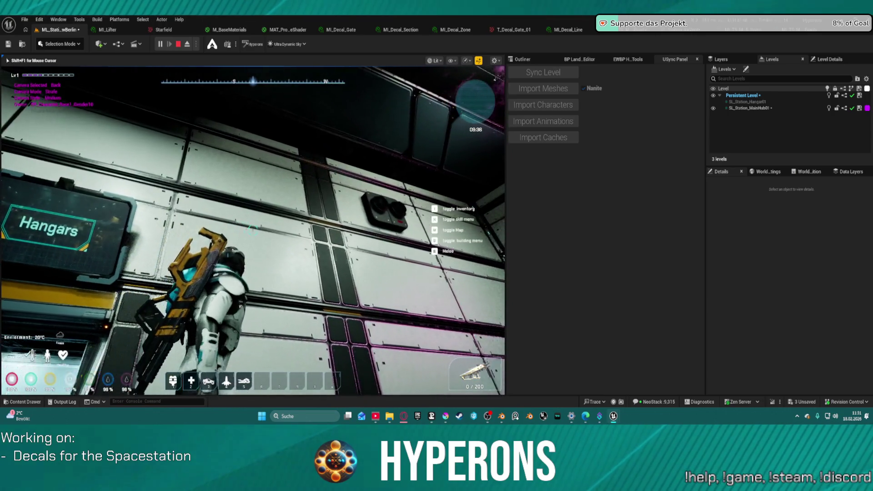
Walk across the hangar to the wall, then stop Play-In-Editor and fly along the wall.
key(e)
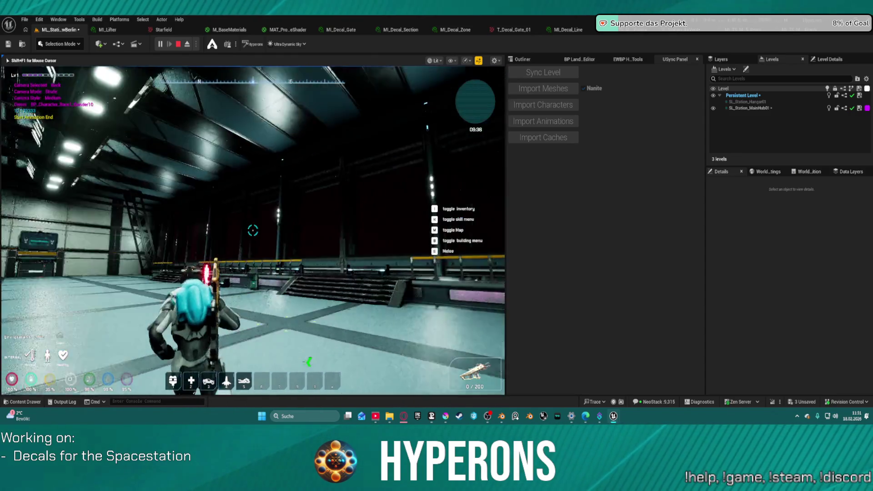
key(w)
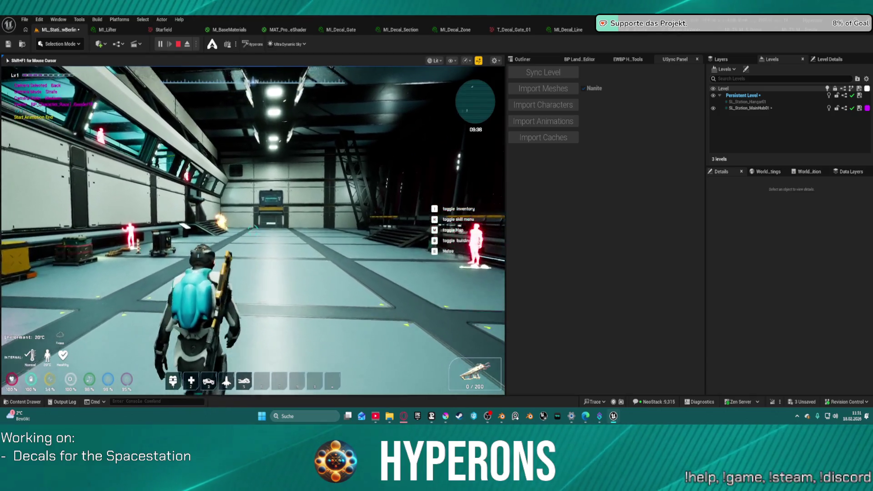
key(w)
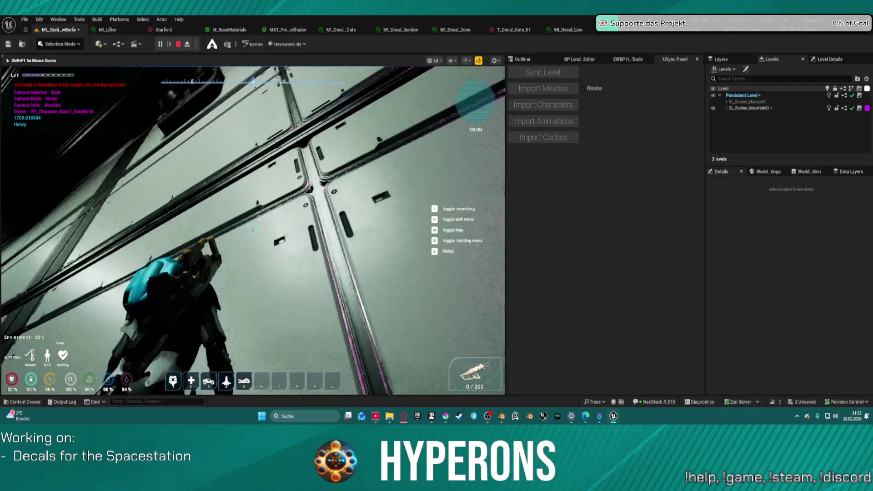
key(space)
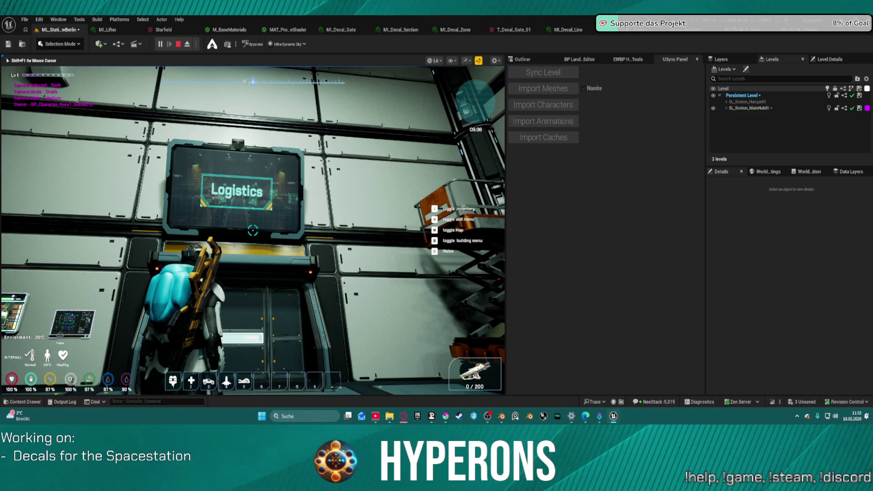
key(w)
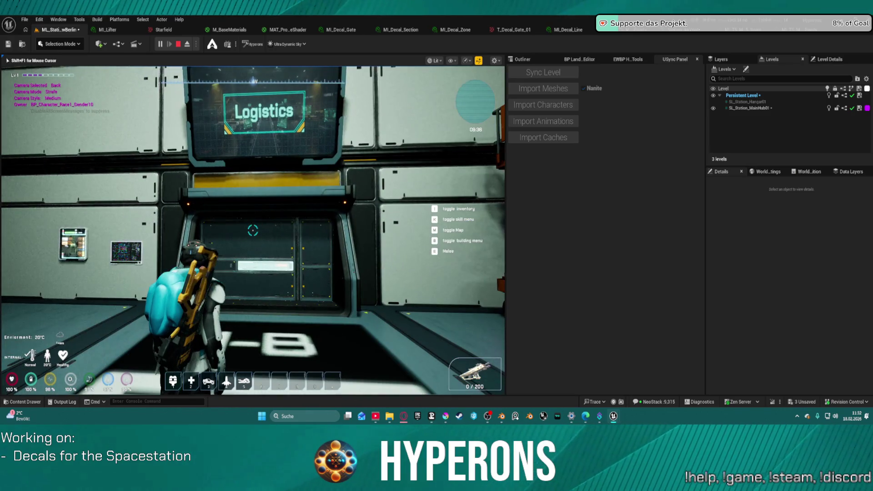
key(a)
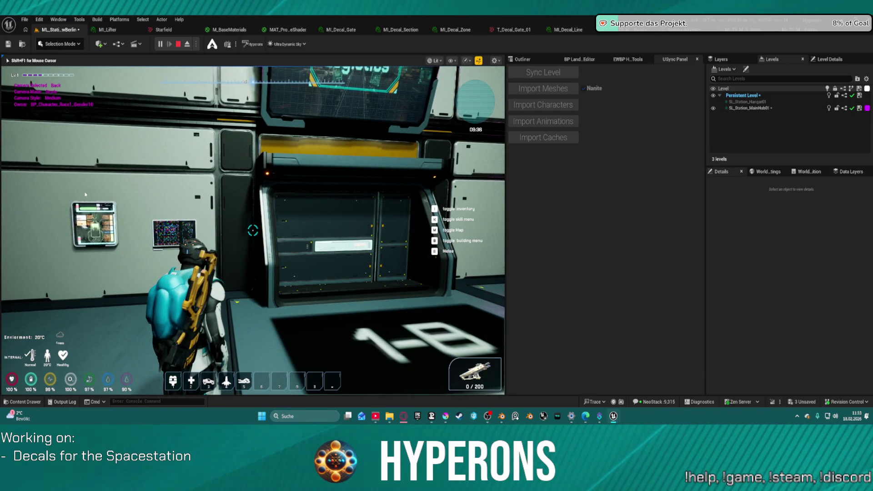
key(Escape)
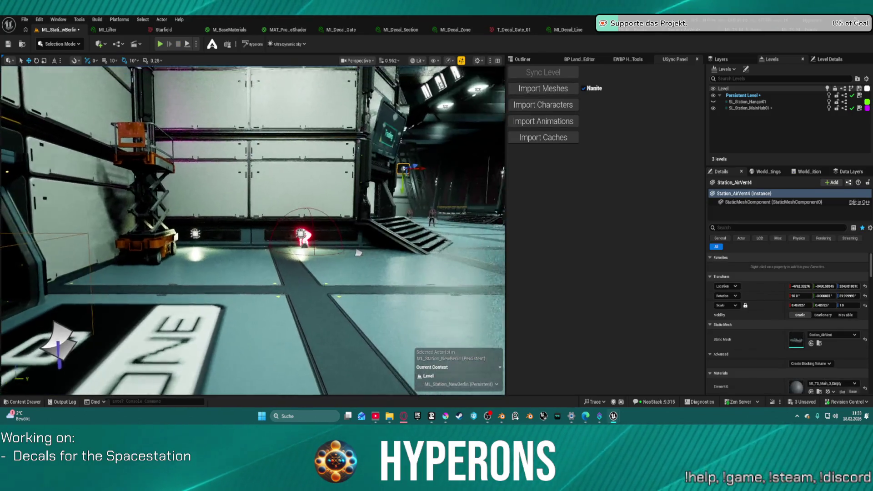
mouse_move(252, 227)
mouse_down()
mouse_move(144, 234)
mouse_move(207, 234)
mouse_move(207, 156)
mouse_move(214, 182)
mouse_move(248, 181)
mouse_move(200, 182)
mouse_up()
click(354, 183)
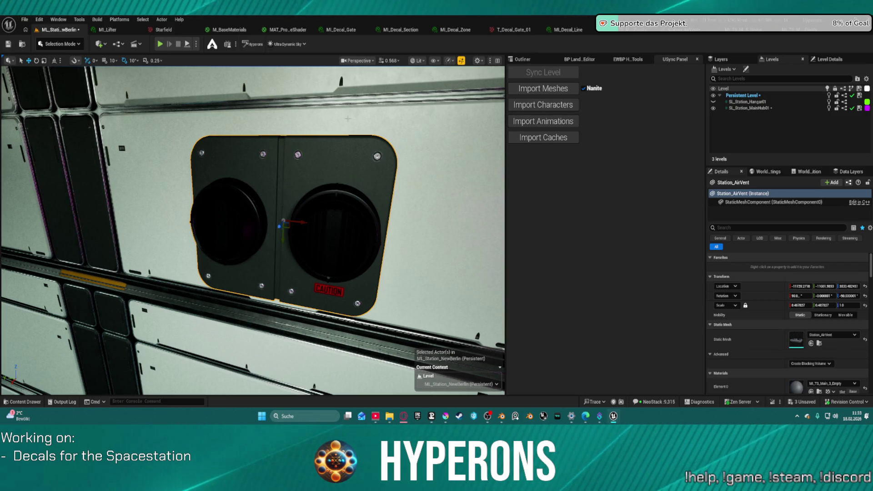
click(416, 60)
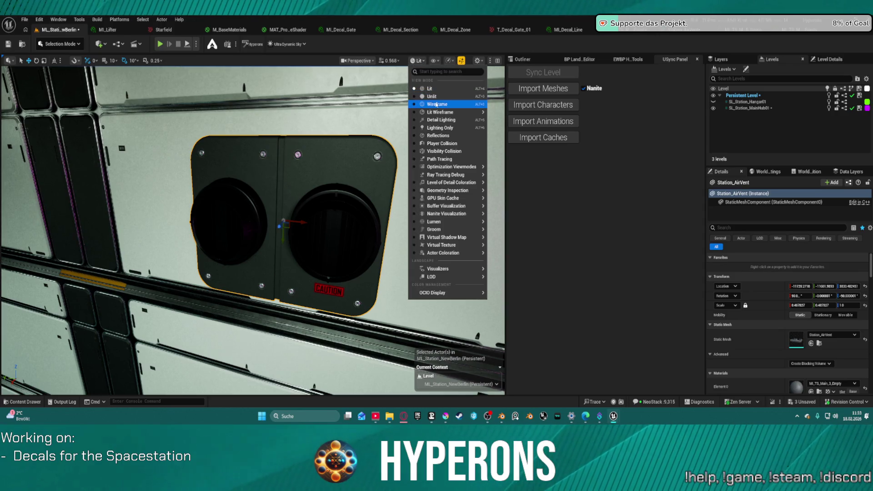
click(437, 105)
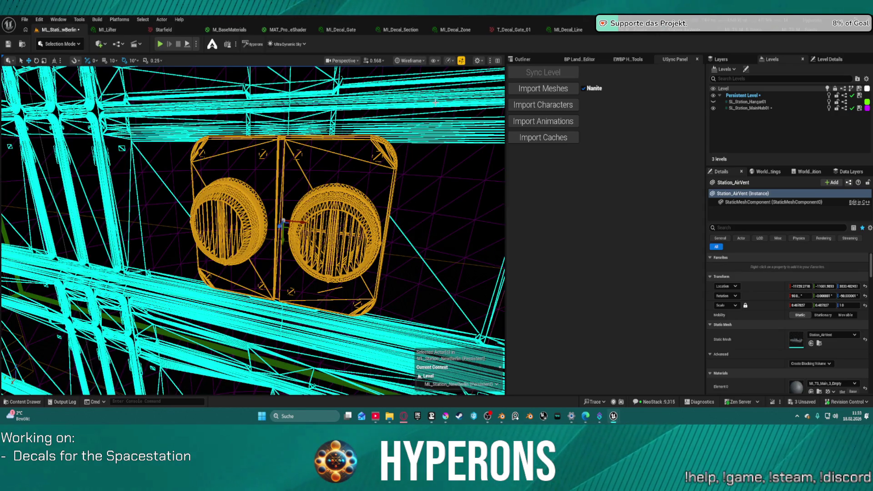
click(406, 61)
click(418, 89)
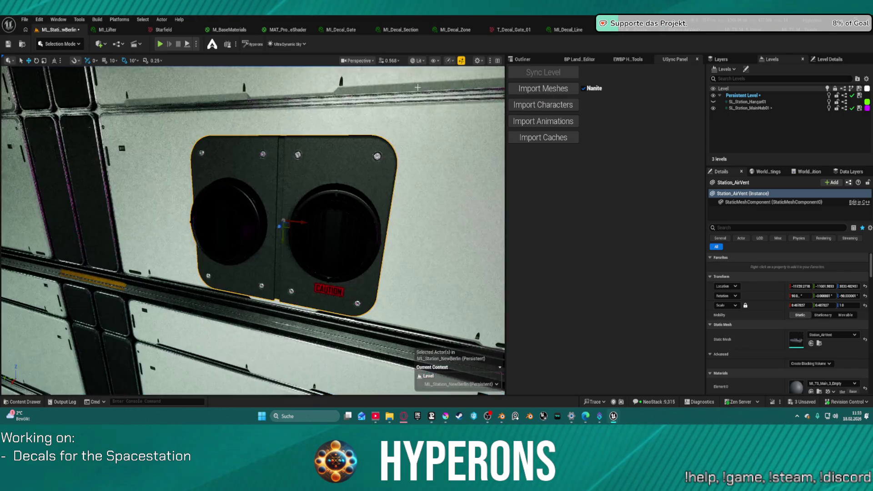
scroll(361, 167, up, 10)
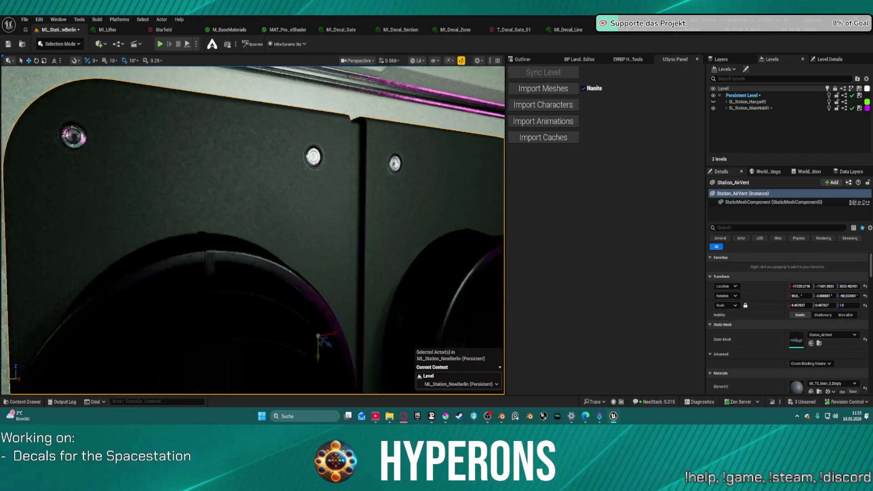
mouse_move(252, 229)
mouse_down()
mouse_move(295, 225)
mouse_move(263, 229)
mouse_move(266, 214)
mouse_move(254, 230)
mouse_up()
scroll(253, 230, down, 5)
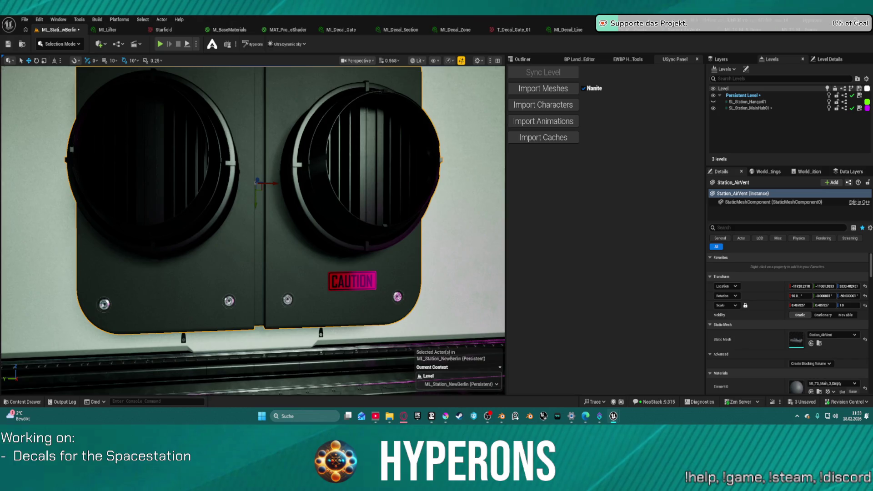
drag(255, 230, 218, 227)
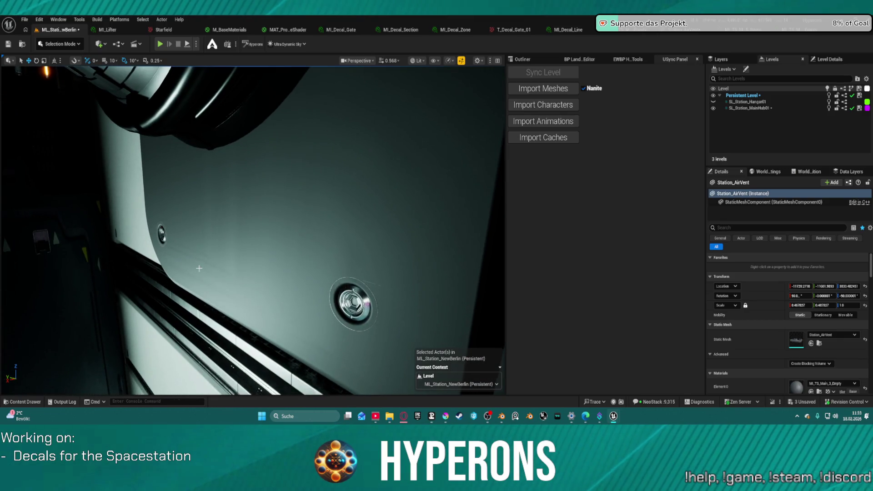
drag(293, 277, 317, 259)
key(f)
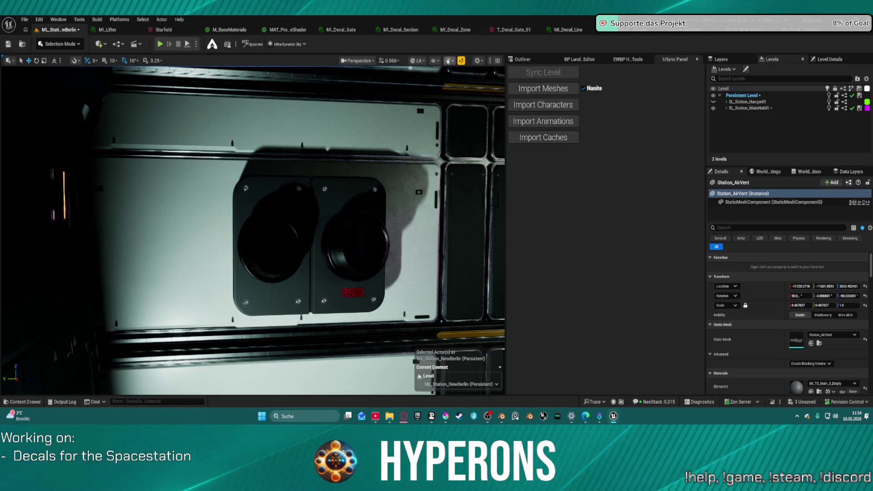
Set the viewport's Scalability preset to Low.
click(448, 60)
mouse_move(491, 103)
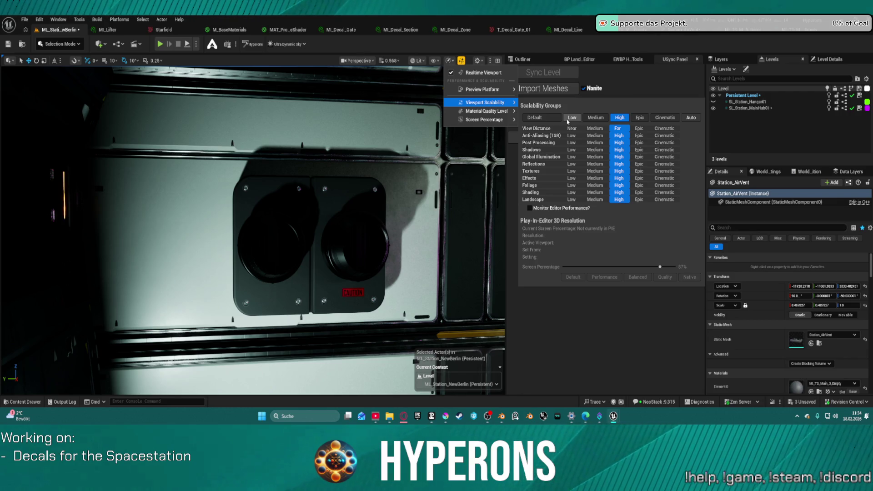
click(568, 119)
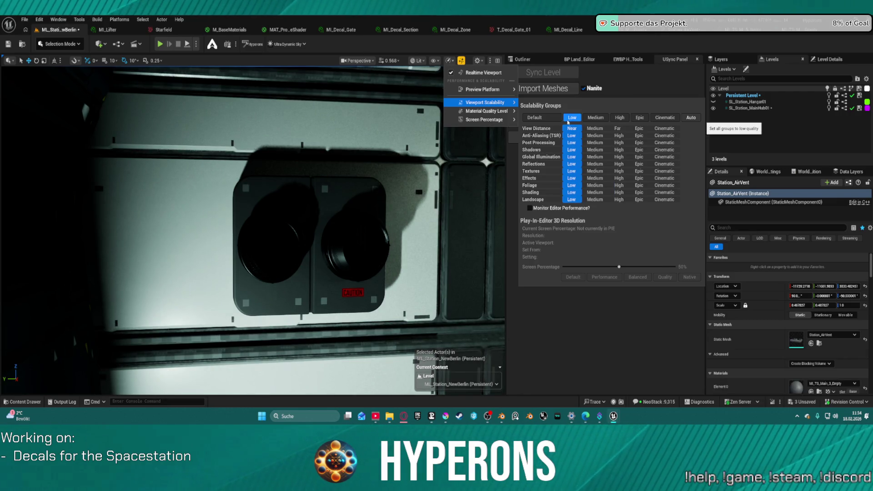
key(Escape)
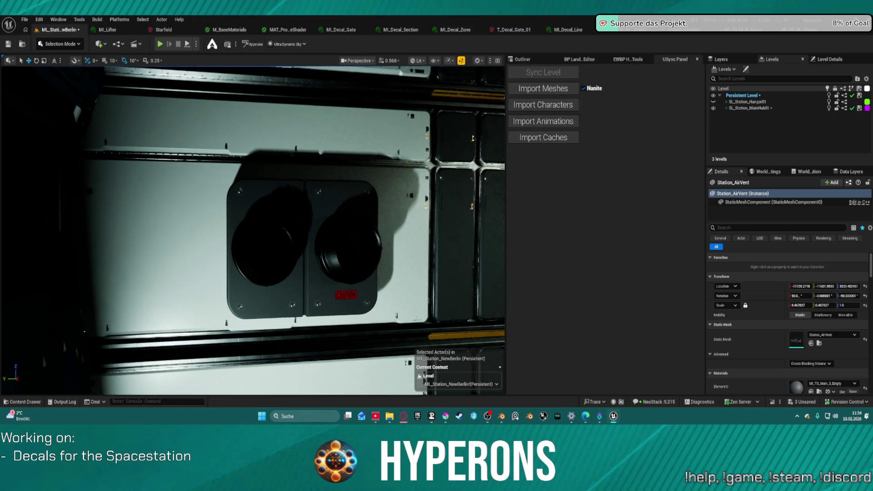
Frame the air-vent panel and inspect it up close, including the CAUTION label and vent openings.
scroll(253, 230, up, 5)
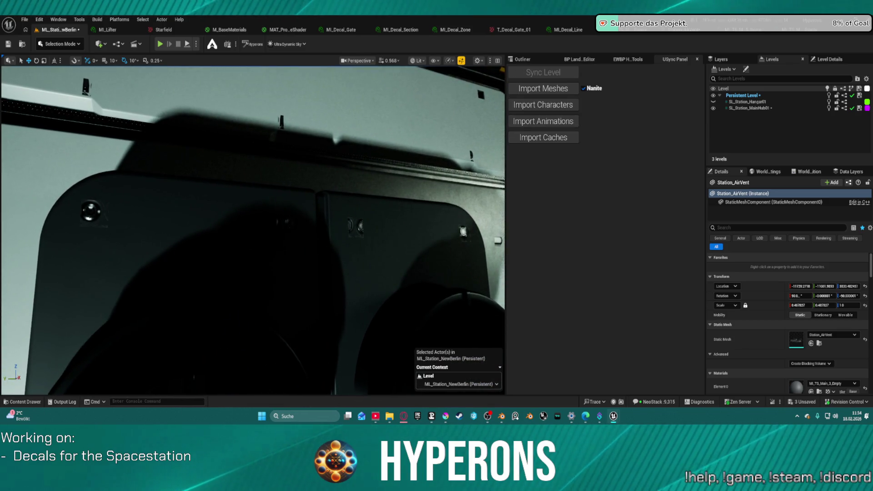
key(f)
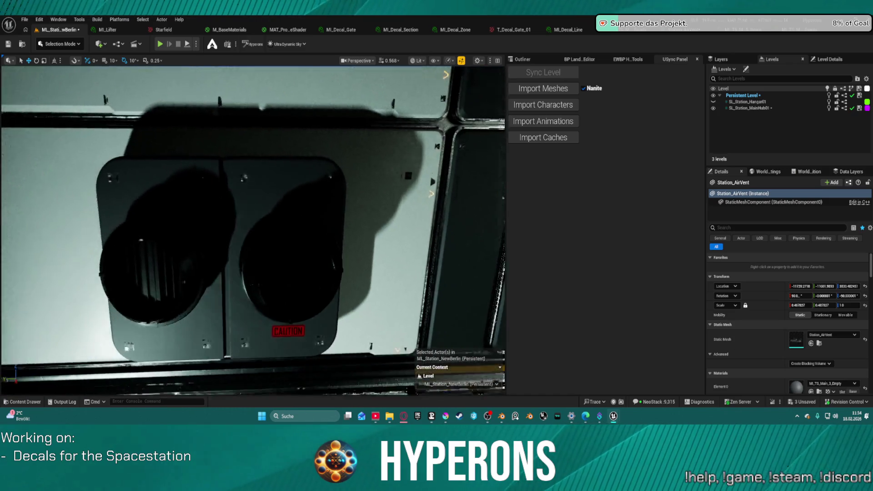
scroll(253, 230, up, 6)
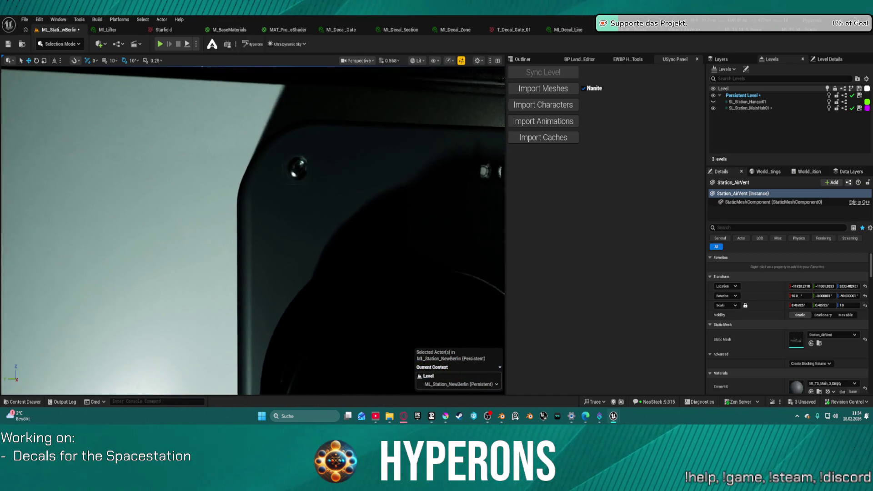
scroll(291, 177, down, 5)
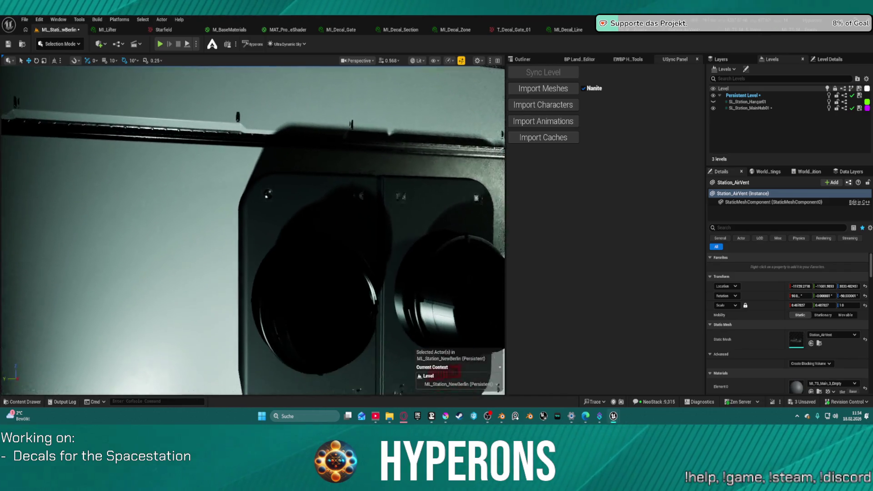
scroll(291, 178, up, 3)
scroll(253, 231, up, 5)
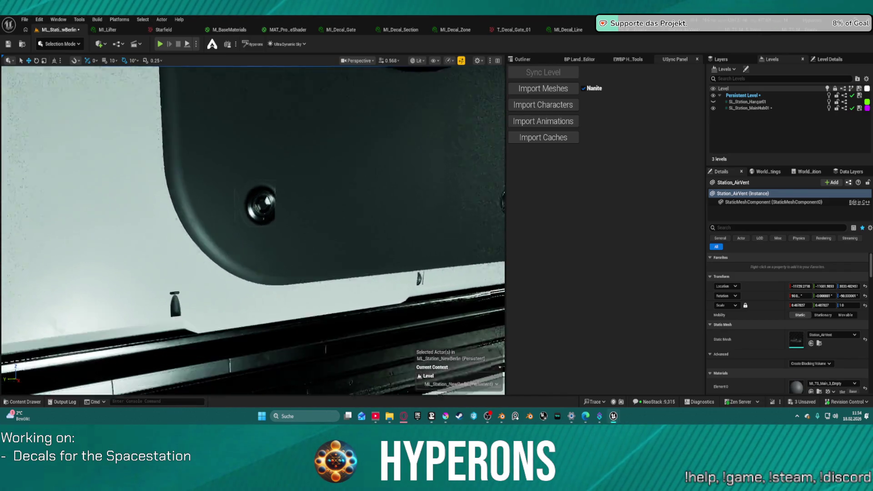
key(d)
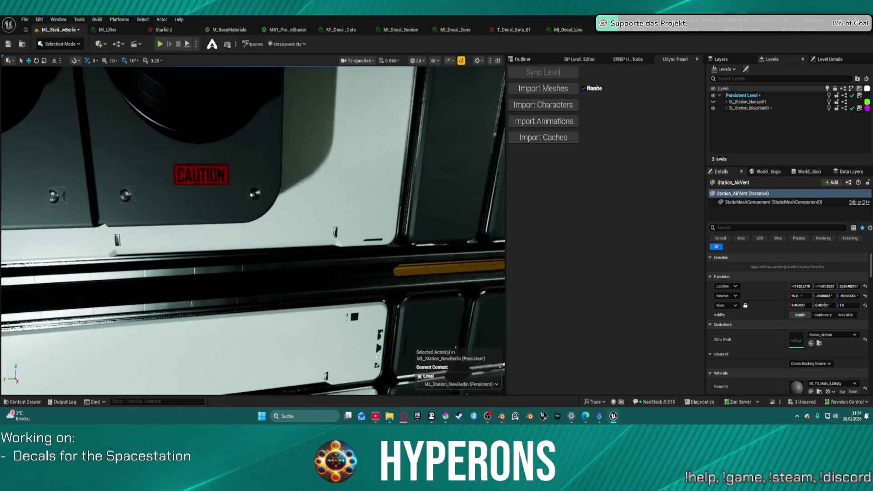
key(w)
scroll(252, 230, down, 5)
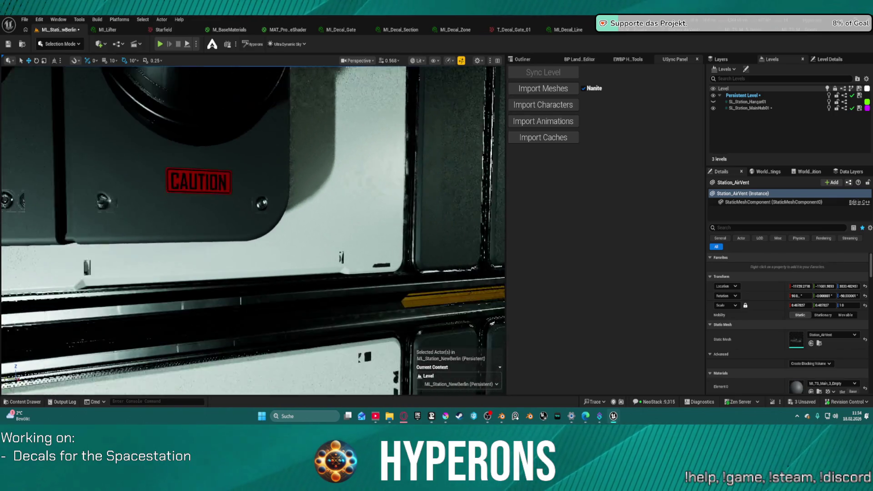
scroll(252, 231, up, 5)
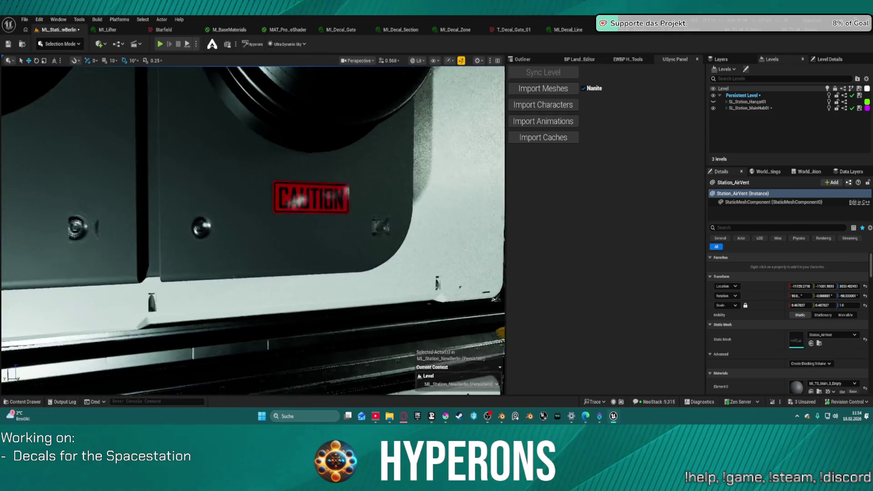
key(a)
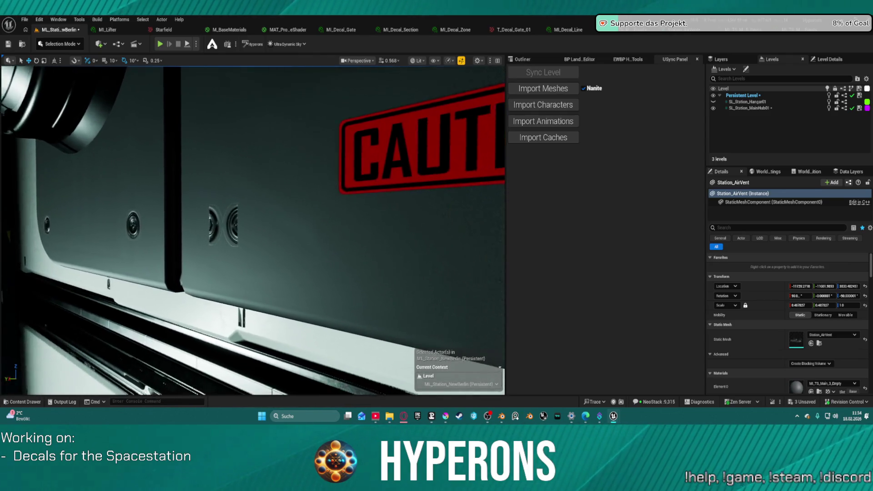
key(d)
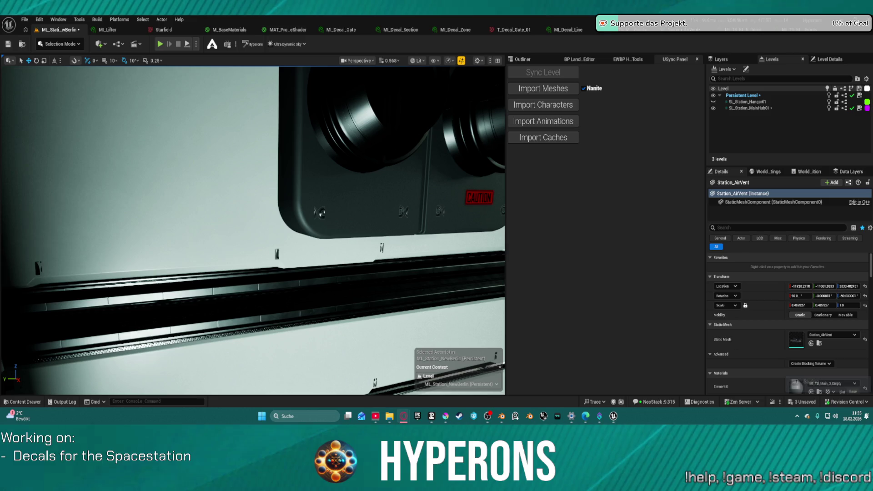
mouse_move(316, 136)
mouse_down()
mouse_move(317, 154)
mouse_move(286, 159)
mouse_move(296, 141)
mouse_move(288, 110)
mouse_move(307, 102)
mouse_move(334, 54)
mouse_up()
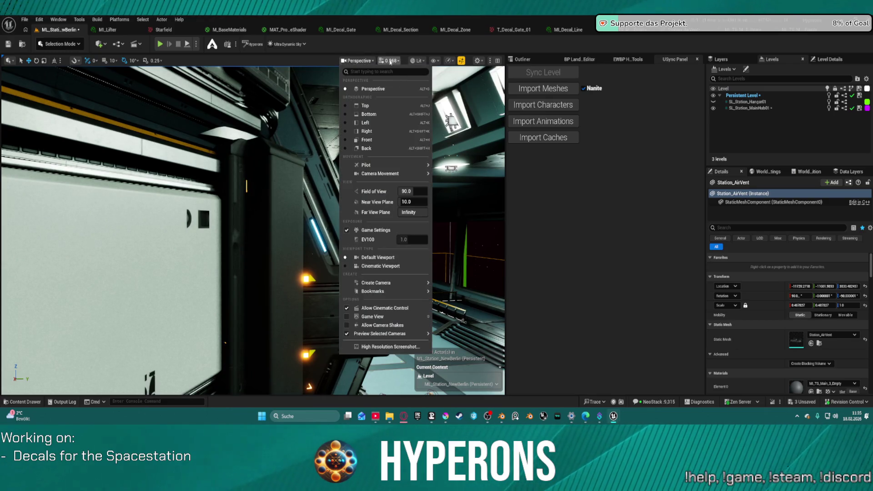
click(417, 60)
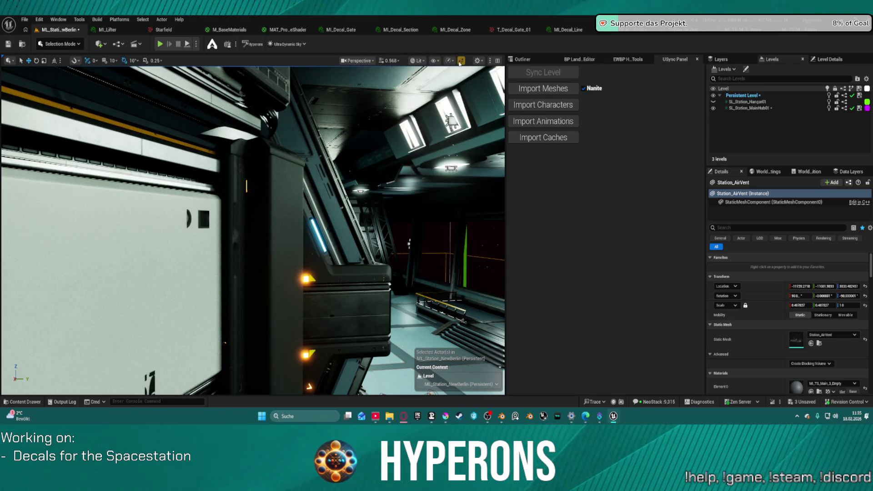
click(452, 60)
click(465, 62)
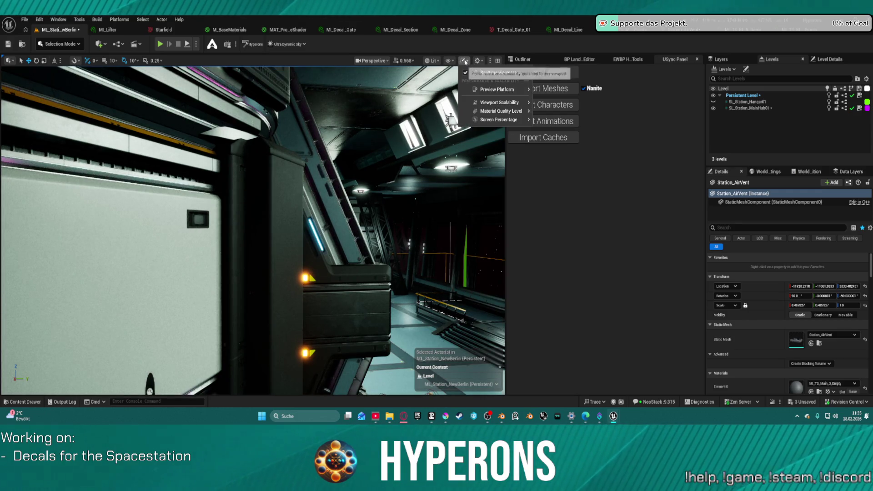
mouse_move(497, 89)
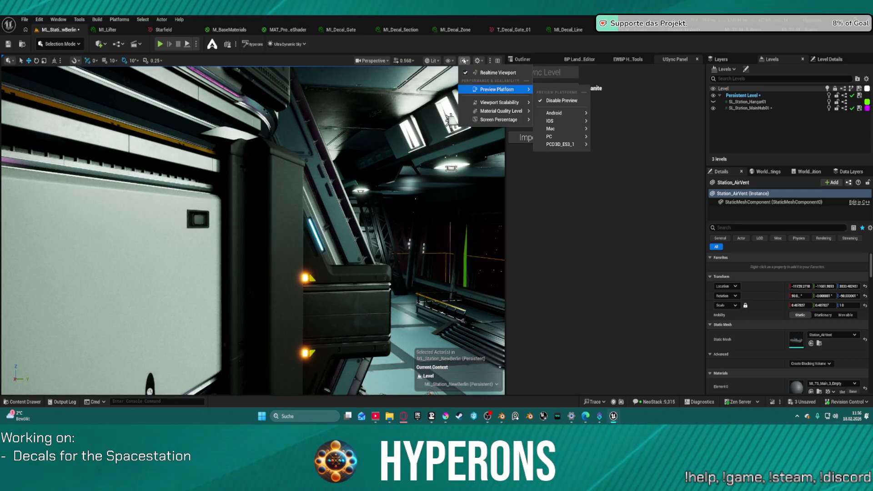
click(450, 119)
mouse_move(450, 119)
mouse_down()
mouse_move(395, 122)
mouse_move(404, 150)
mouse_move(346, 165)
mouse_move(361, 71)
mouse_up()
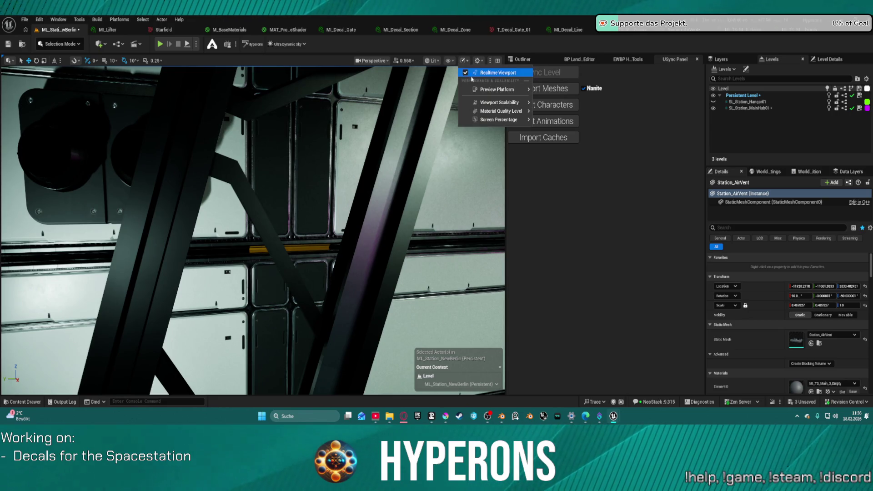
mouse_move(497, 104)
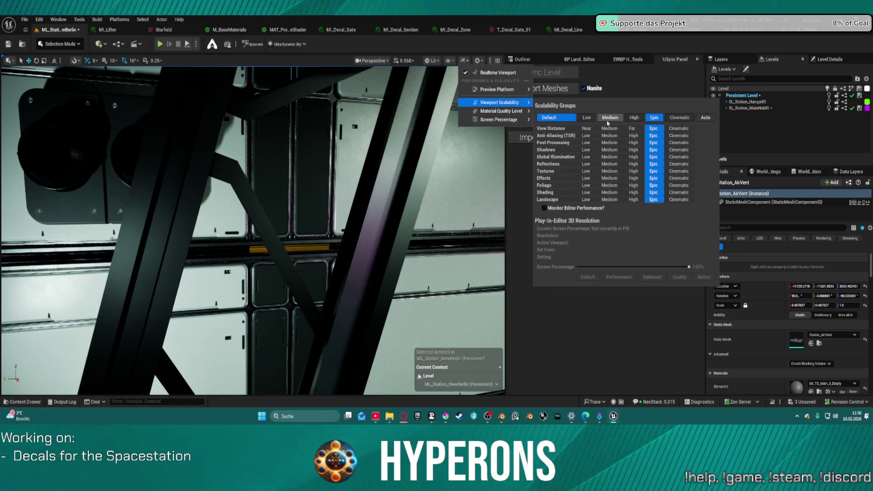
key(Escape)
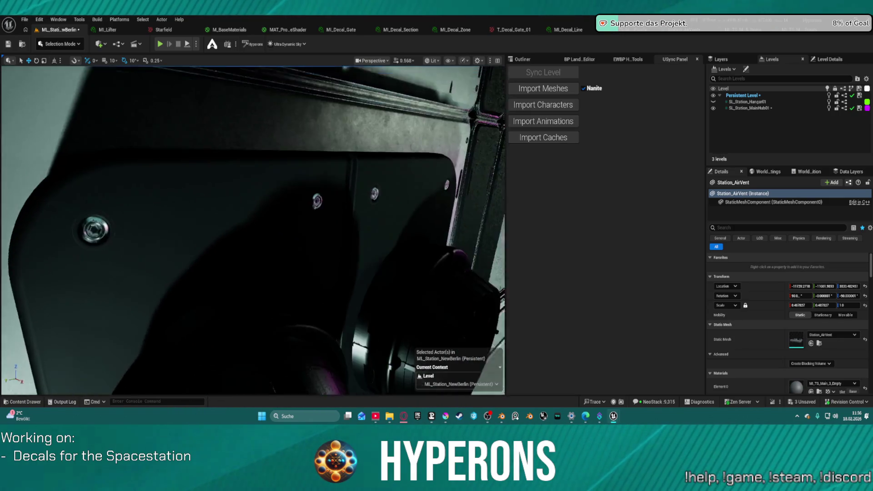
Fly past the Trading kiosk to the air vent near Logistics, then open its mesh with the Main_2 materials.
key(w)
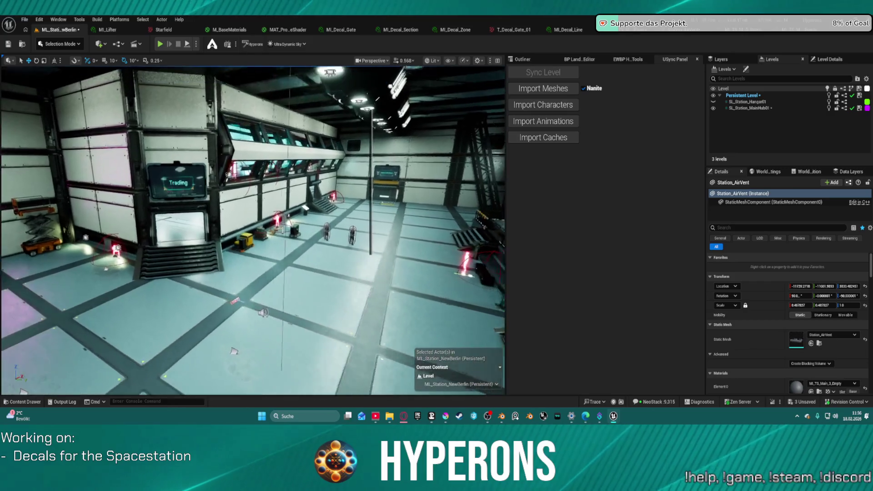
key(w)
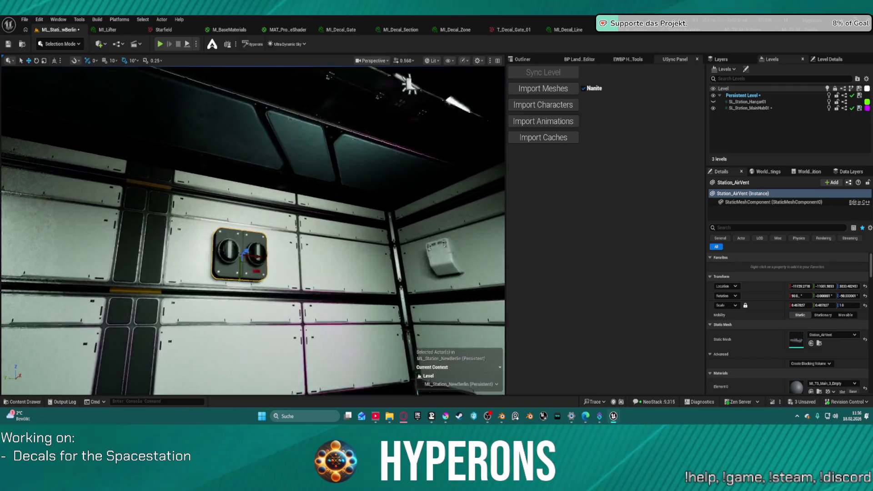
key(w)
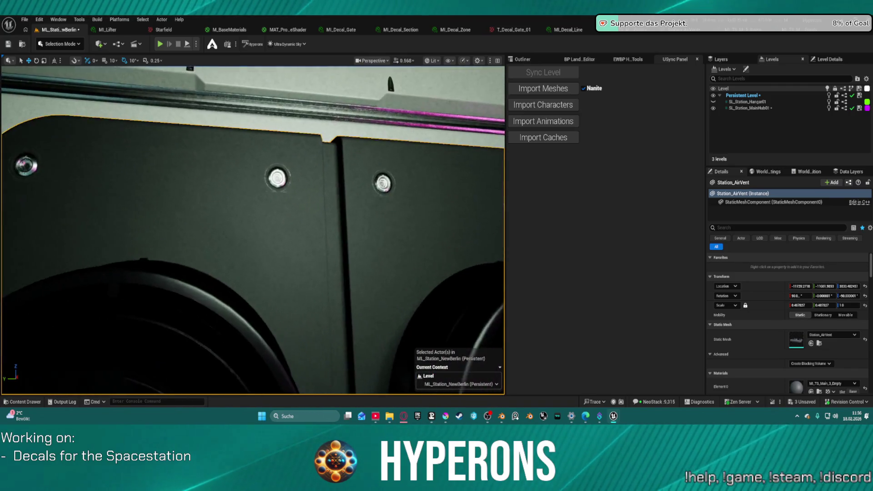
key(f)
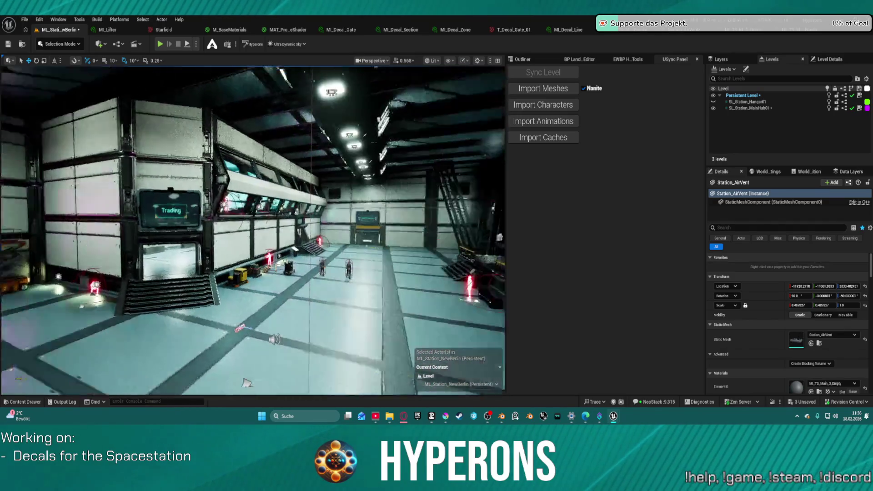
mouse_move(246, 383)
mouse_down()
mouse_move(279, 359)
mouse_move(414, 327)
mouse_up()
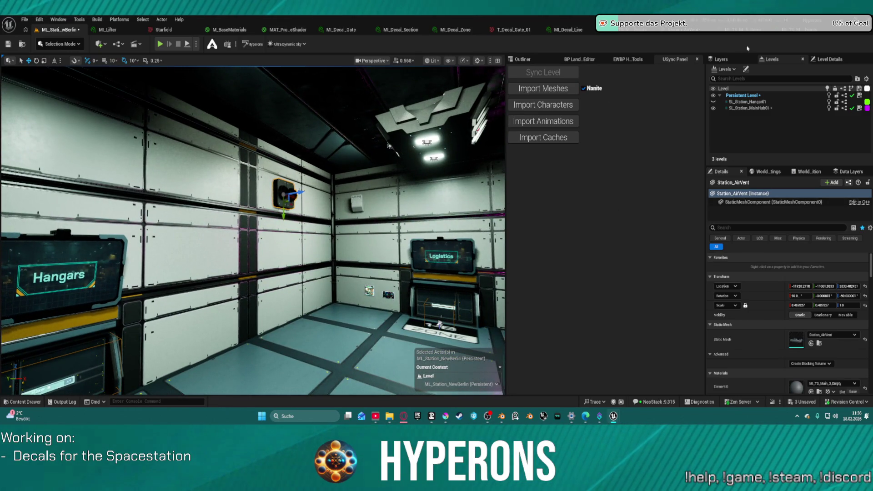
click(686, 30)
key(ctrl+space)
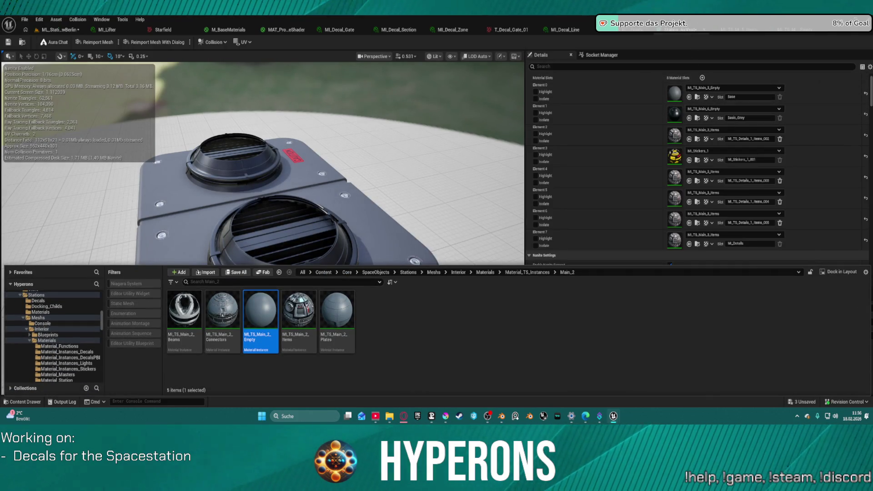
Assign MI_TS_Main_1_Empty to Station_AirVent's Element 0 and go back to the station level.
key(ctrl+space)
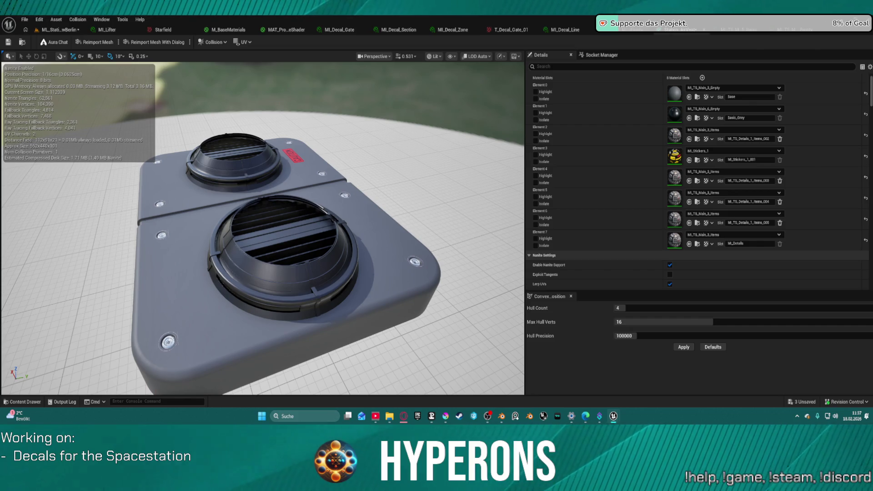
mouse_move(671, 97)
mouse_down()
mouse_move(682, 112)
mouse_move(674, 93)
mouse_up()
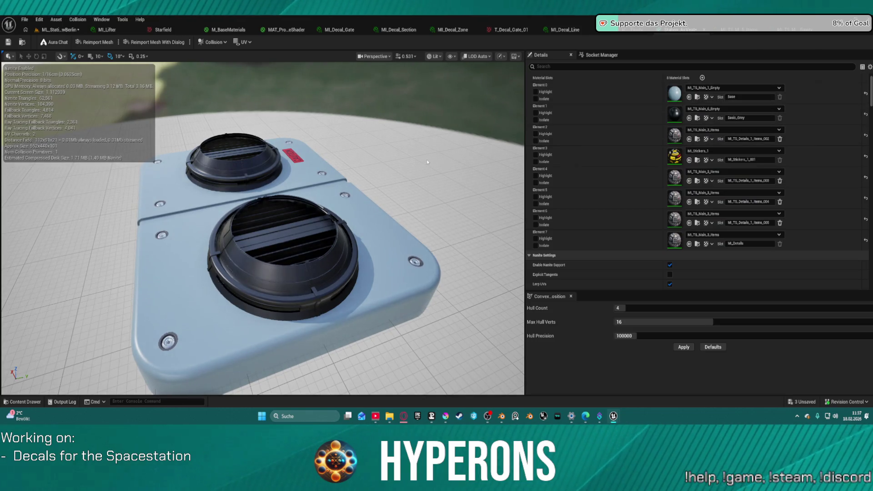
drag(263, 227, 191, 227)
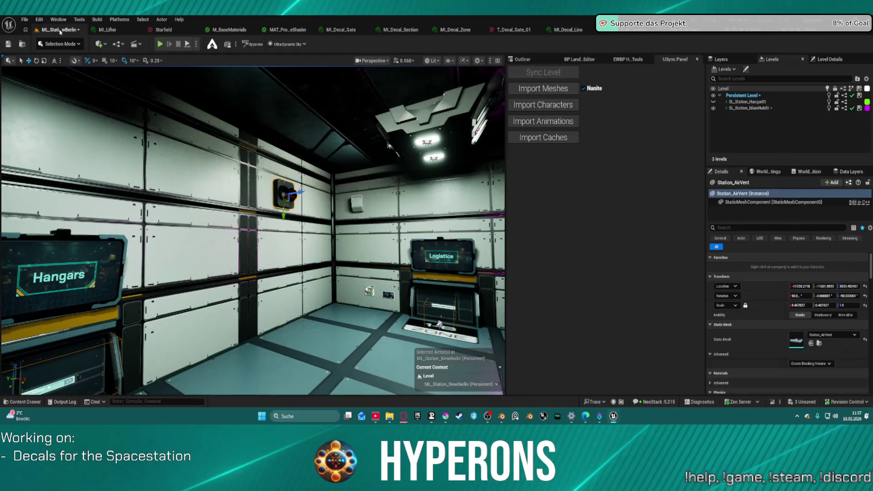
click(59, 30)
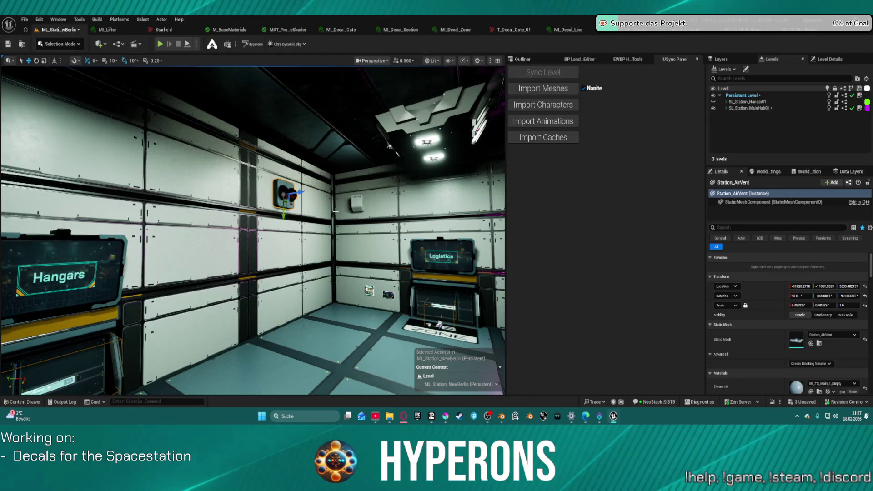
Fly across the hangar and frame the air vent on the Logistics wall.
key(w)
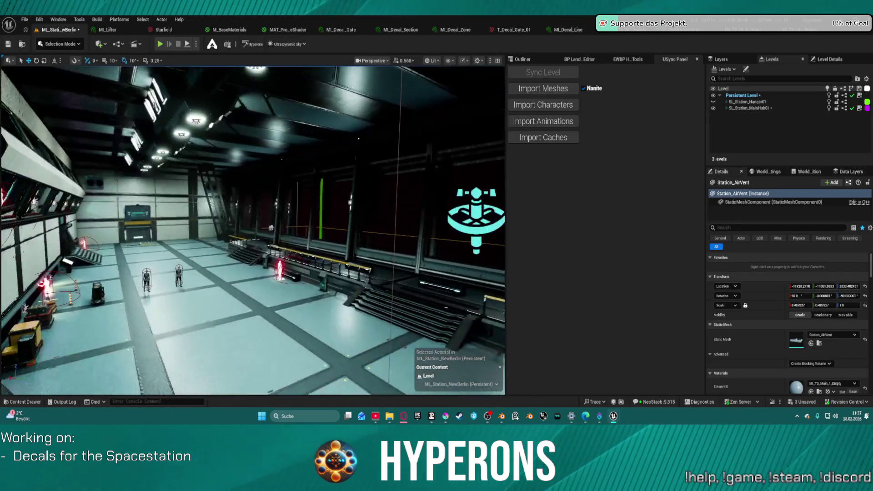
key(w)
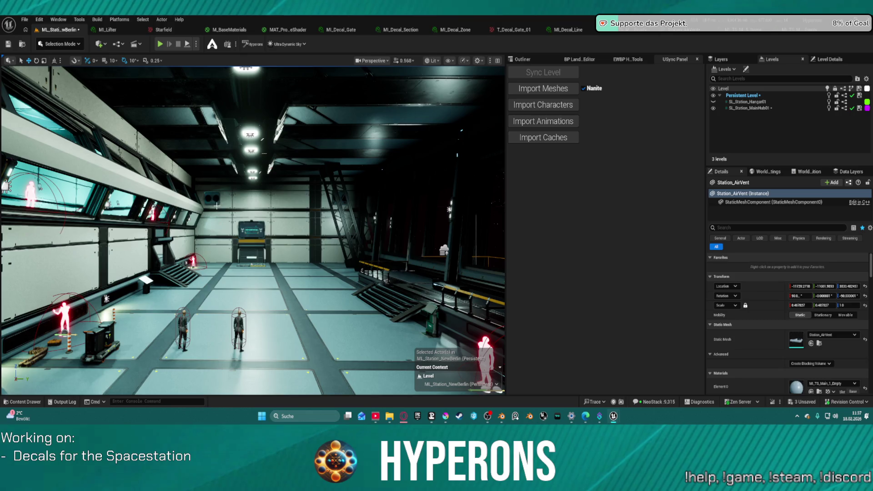
key(w)
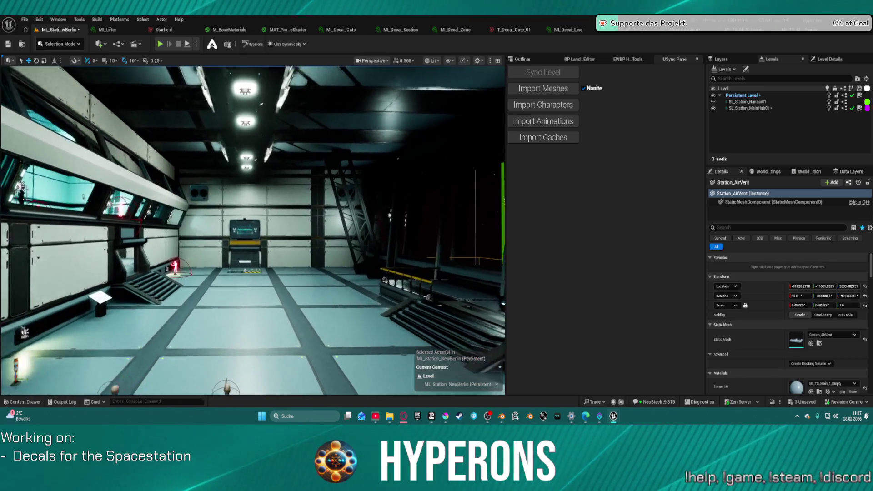
key(s)
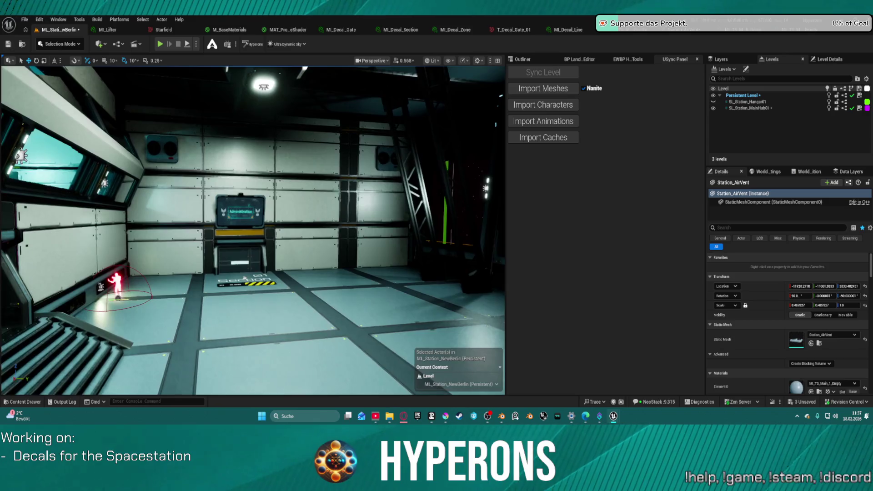
key(w)
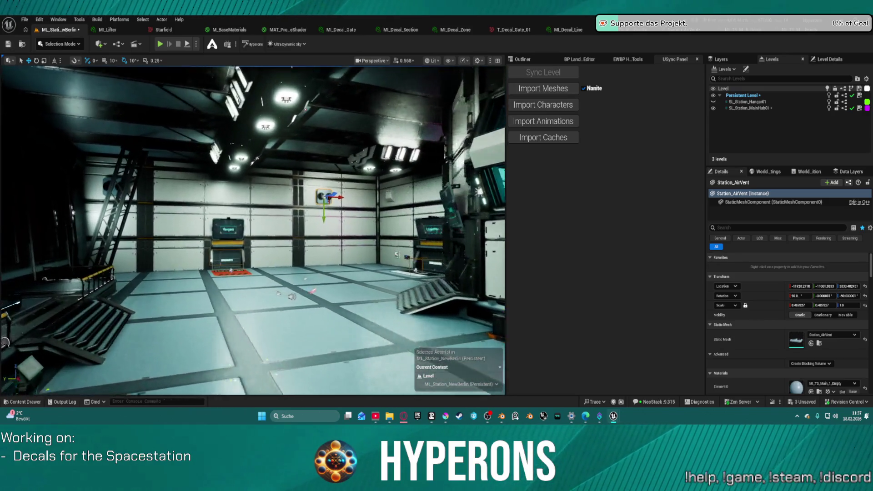
key(w)
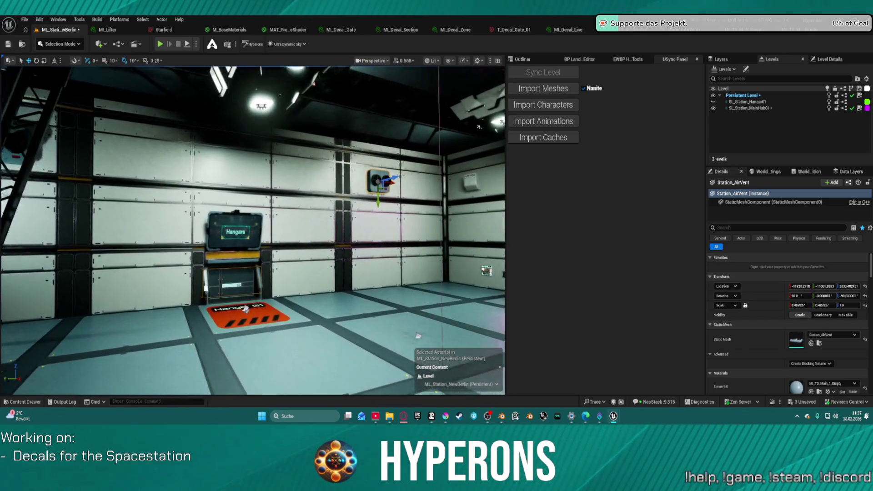
key(f)
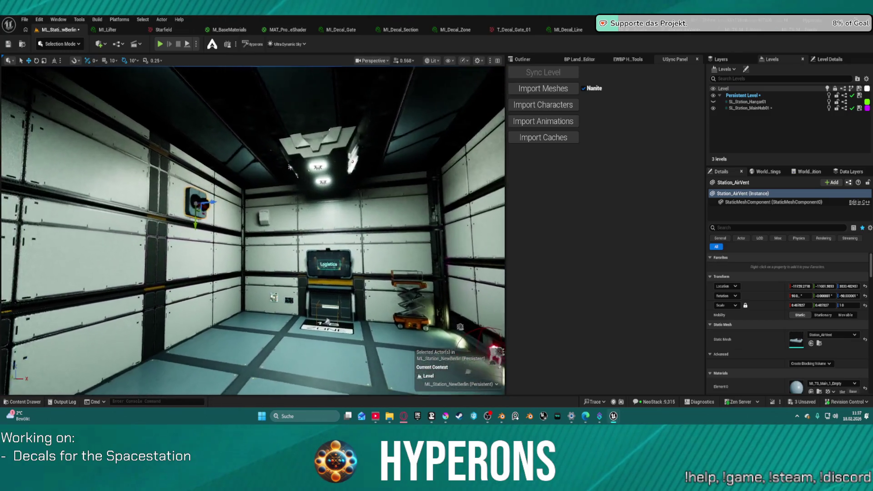
key(w)
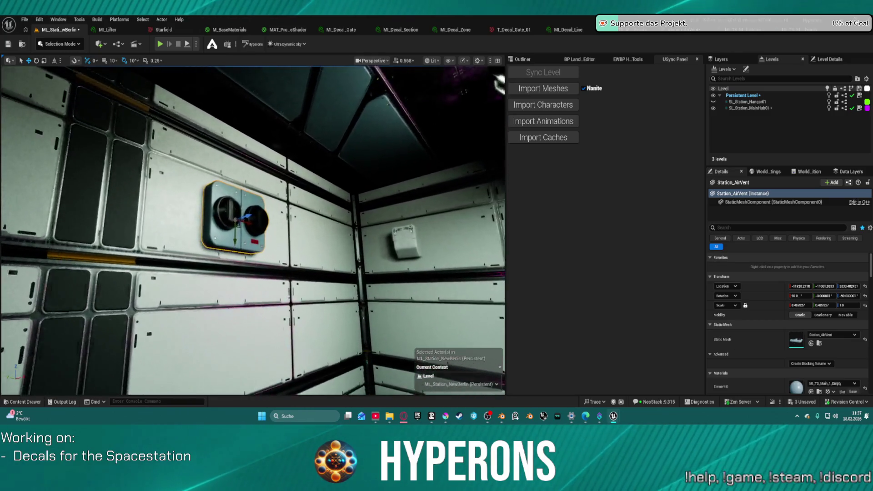
key(a)
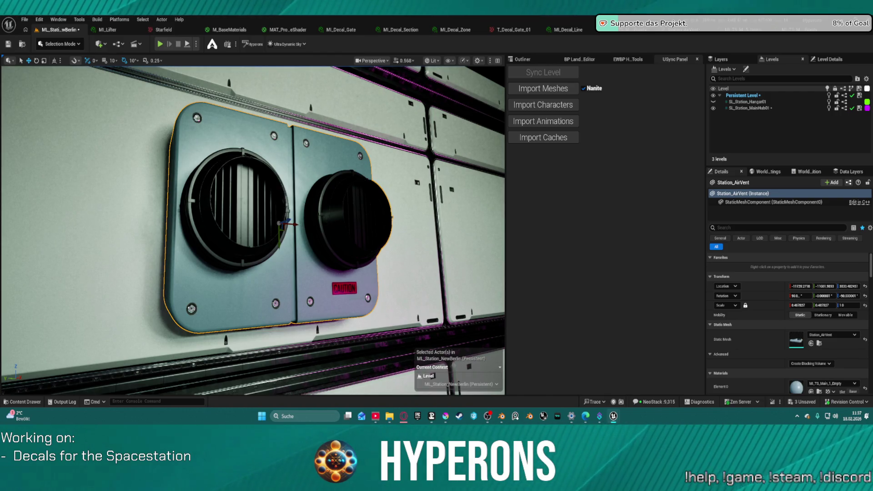
Apply MI_TS_Main_5_Empty to the vent's Element 0, then view it in the wide hangar.
click(673, 31)
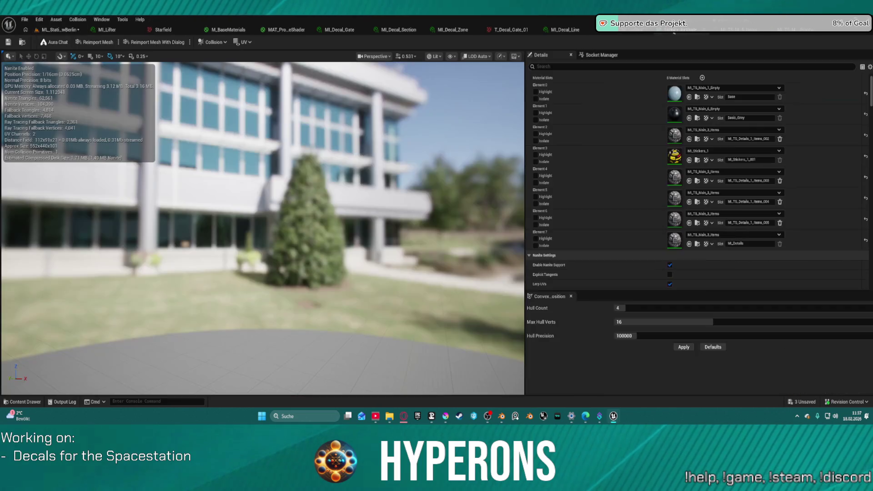
drag(673, 31, 675, 93)
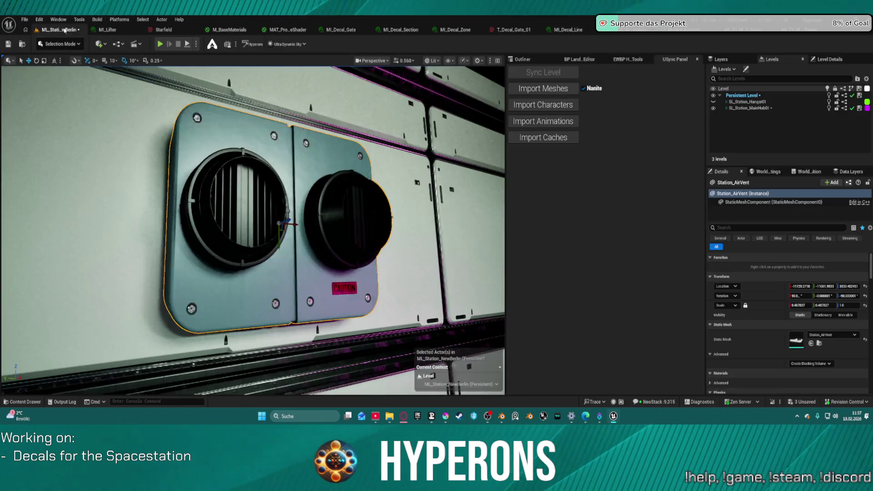
click(58, 30)
drag(336, 188, 364, 189)
mouse_move(272, 315)
mouse_down()
mouse_move(277, 363)
mouse_move(255, 366)
mouse_move(272, 314)
mouse_move(259, 278)
mouse_move(200, 277)
mouse_move(241, 280)
mouse_move(146, 375)
mouse_move(130, 360)
mouse_up()
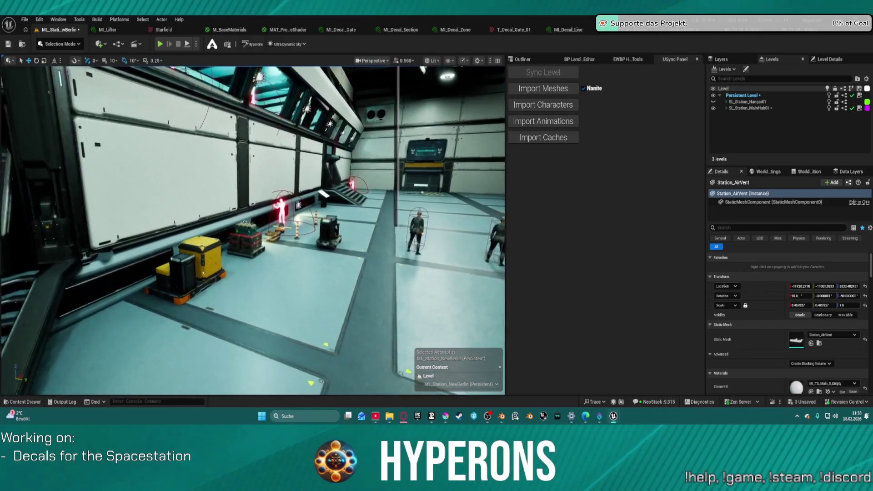
Orbit the view to show the hangar floor, door and dark window wall.
drag(130, 361, 150, 361)
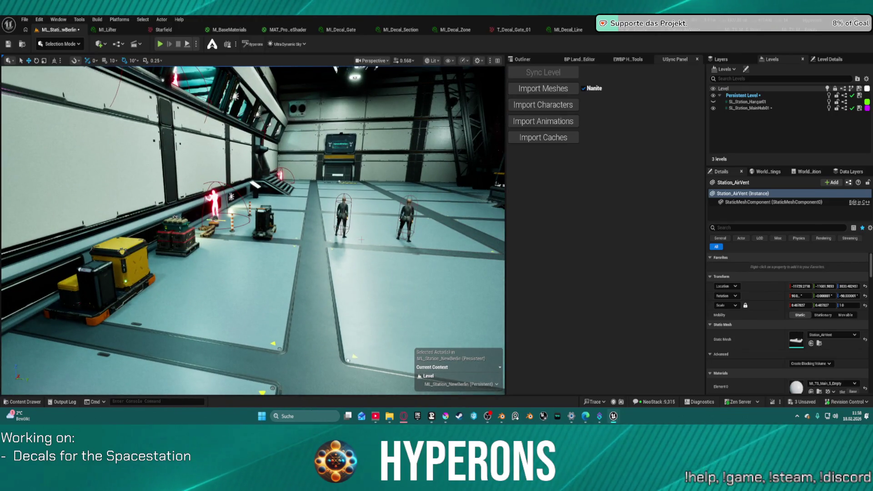
mouse_move(150, 361)
mouse_down()
mouse_move(118, 359)
mouse_move(230, 359)
mouse_move(170, 359)
mouse_move(150, 341)
mouse_move(150, 305)
mouse_move(150, 325)
mouse_up()
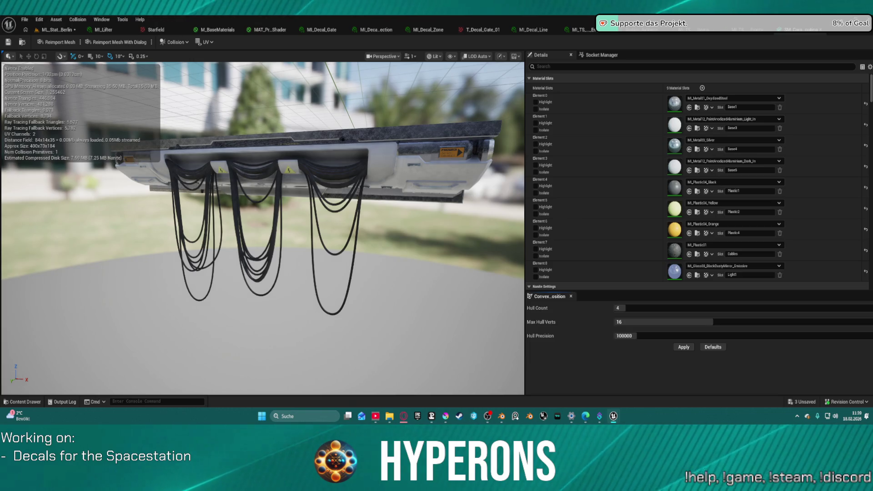
mouse_move(263, 227)
mouse_down()
mouse_move(291, 213)
mouse_move(196, 210)
mouse_up()
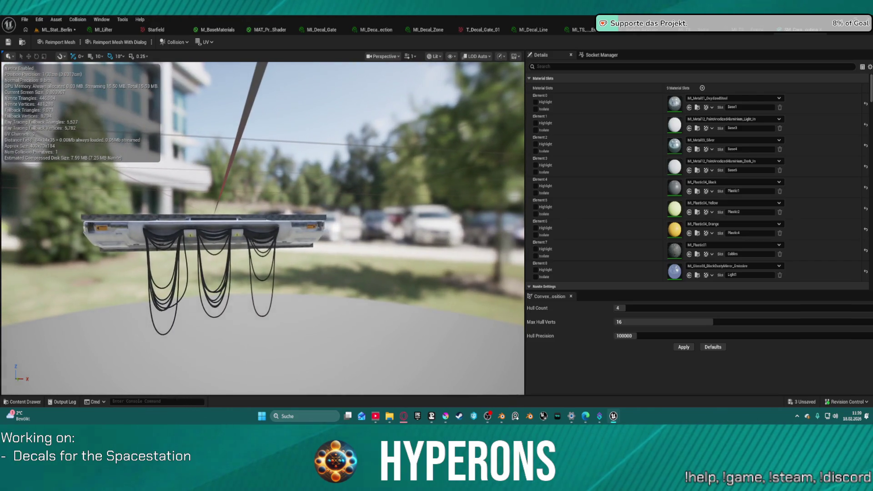
drag(433, 164, 434, 164)
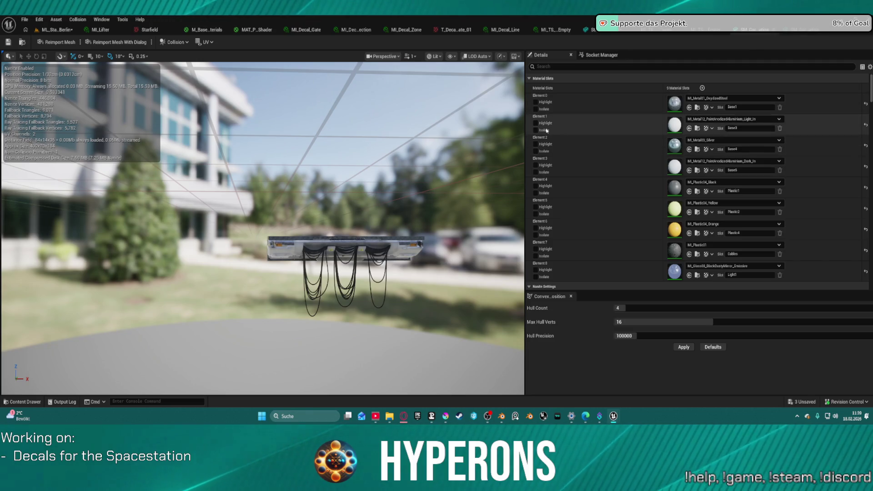
click(487, 415)
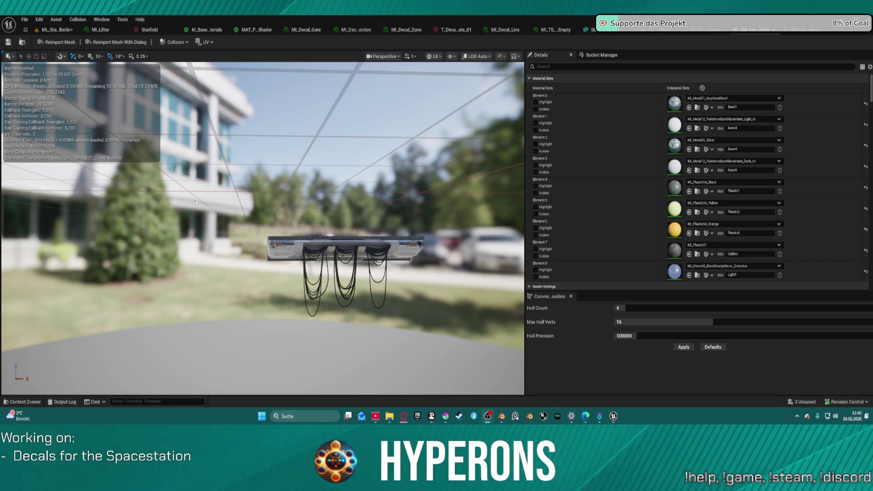
click(37, 31)
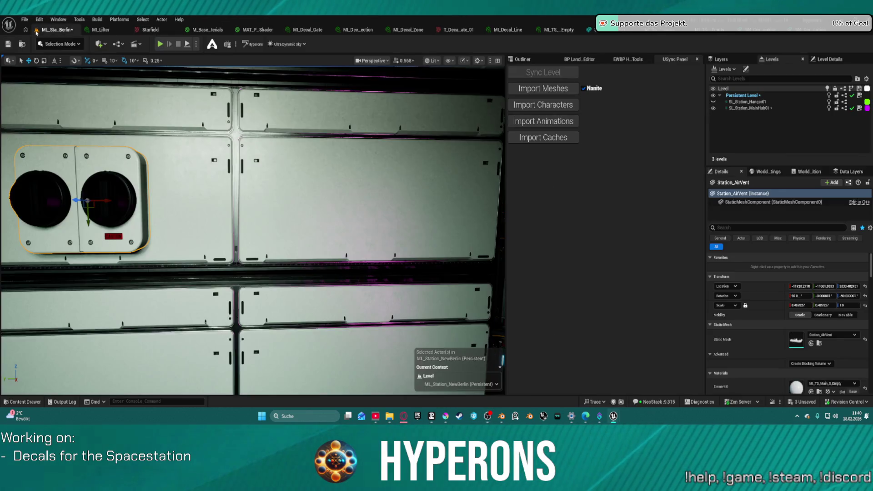
Select the cable-routing mesh above the wall panels and rotate it to lie horizontally.
key(ctrl+space)
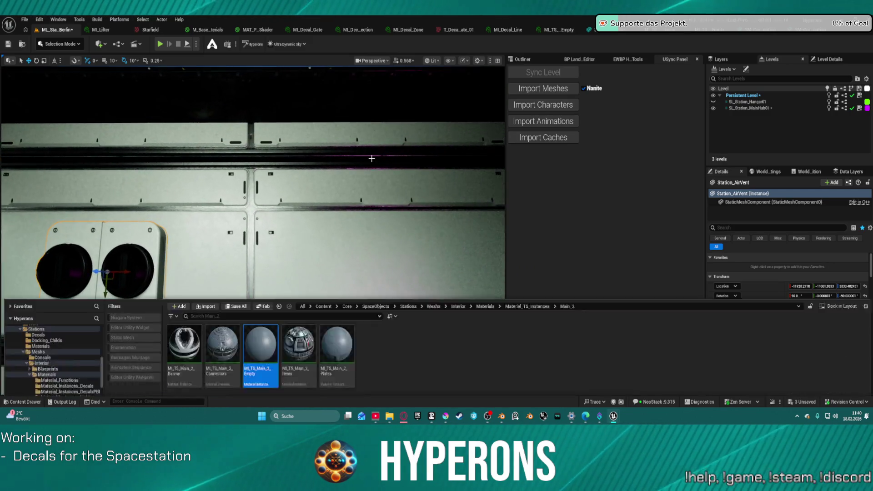
mouse_move(260, 262)
mouse_down()
mouse_move(286, 136)
mouse_move(279, 142)
mouse_up()
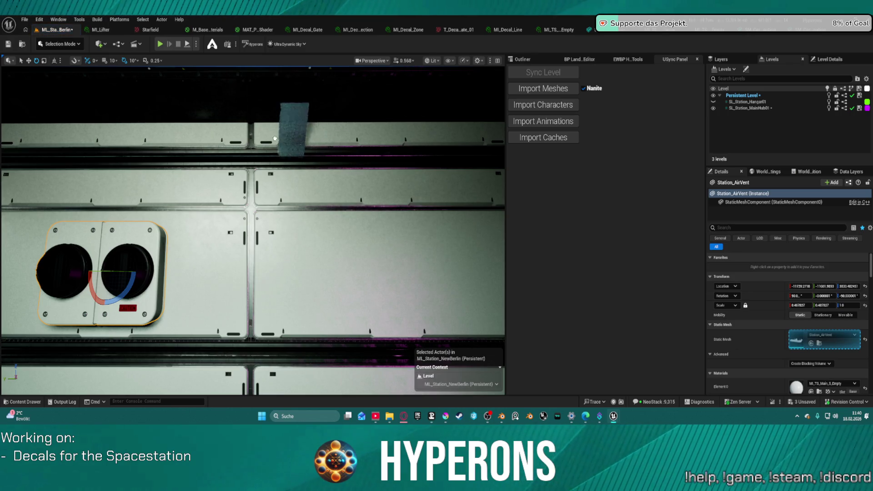
click(277, 141)
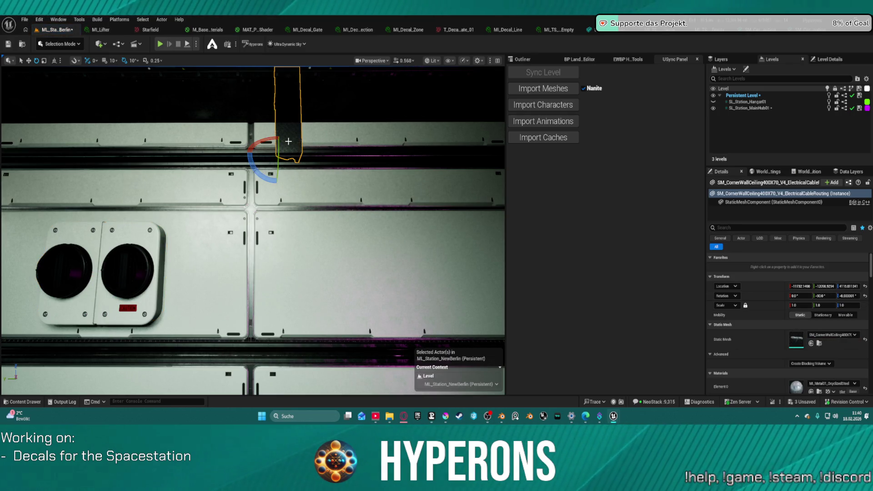
mouse_move(279, 148)
mouse_down()
mouse_move(274, 182)
mouse_move(245, 161)
mouse_move(291, 179)
mouse_move(301, 166)
mouse_move(302, 131)
mouse_move(276, 119)
mouse_move(281, 150)
mouse_move(305, 158)
mouse_up()
key(w)
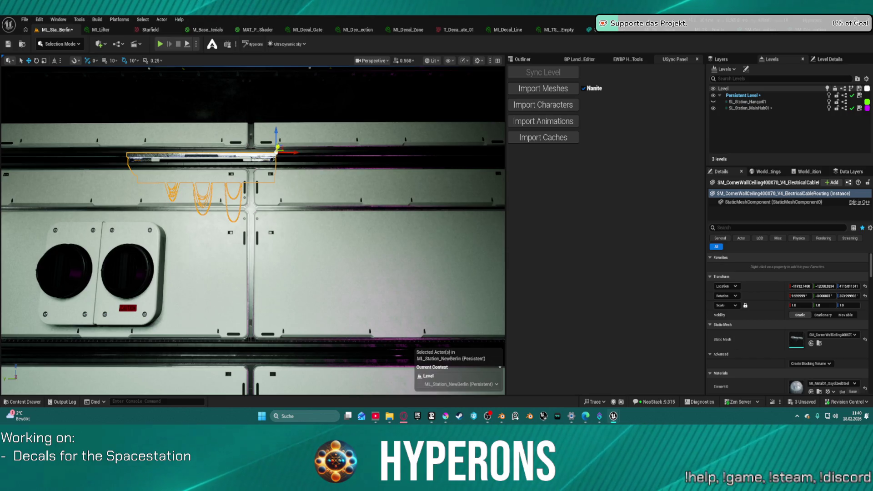
Move the cable mesh up against the wall edge, tilt it -10°, and frame it.
drag(277, 147, 281, 154)
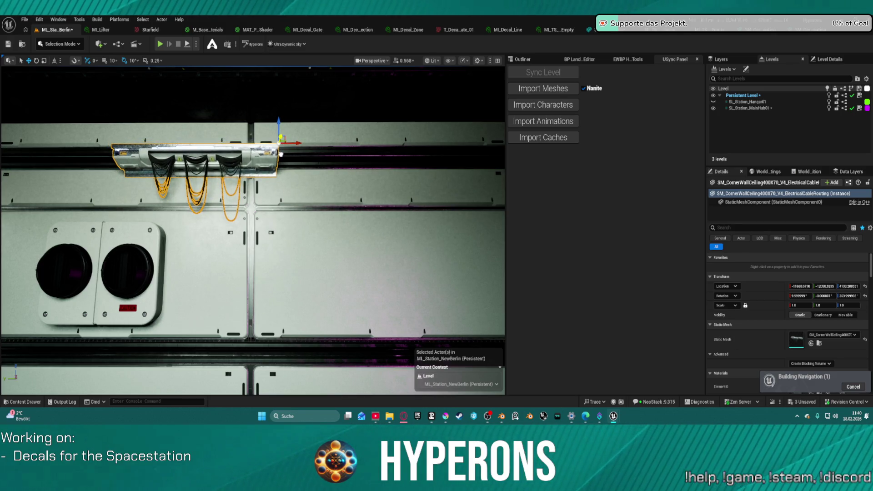
mouse_move(281, 97)
mouse_down()
mouse_move(288, 149)
mouse_move(245, 158)
mouse_move(311, 159)
mouse_up()
mouse_move(271, 193)
mouse_down()
mouse_move(291, 200)
mouse_move(282, 146)
mouse_up()
key(f)
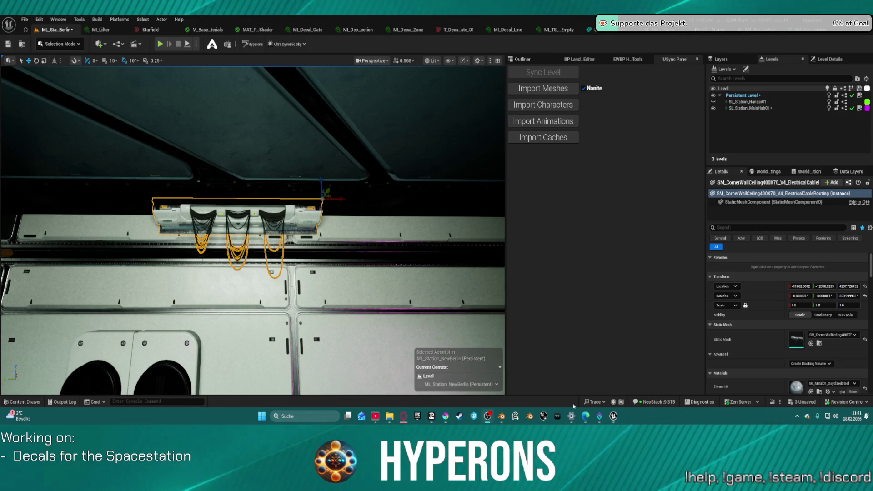
Open the cable mesh in its Static Mesh Editor, then return to the station level.
mouse_move(613, 415)
click(644, 393)
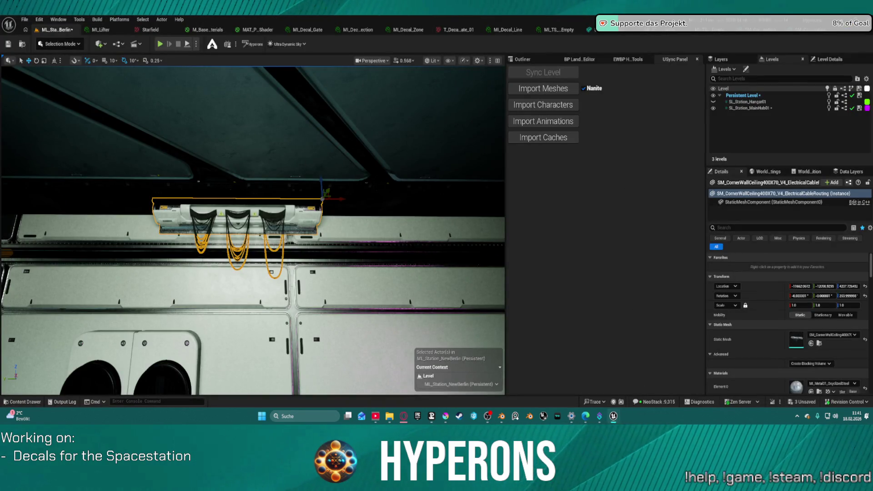
key(ctrl+e)
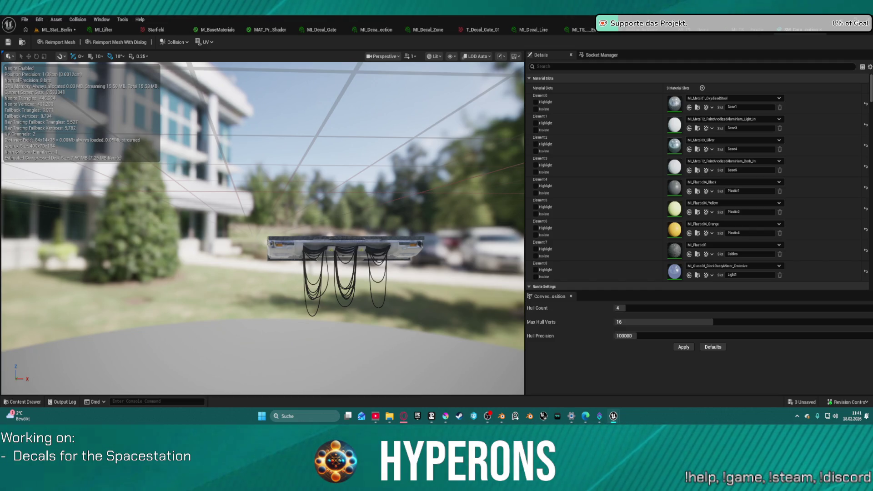
click(57, 29)
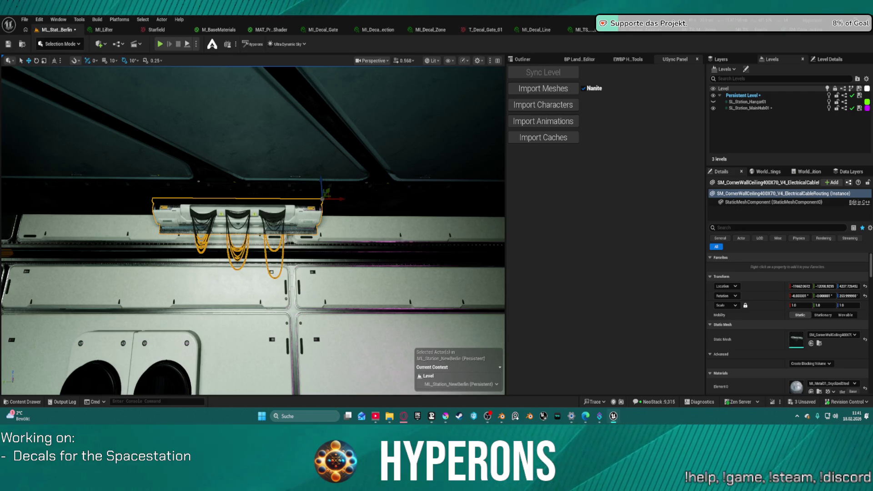
Replace the selected cable mesh with the V2 version without hanging cables.
right_click(297, 214)
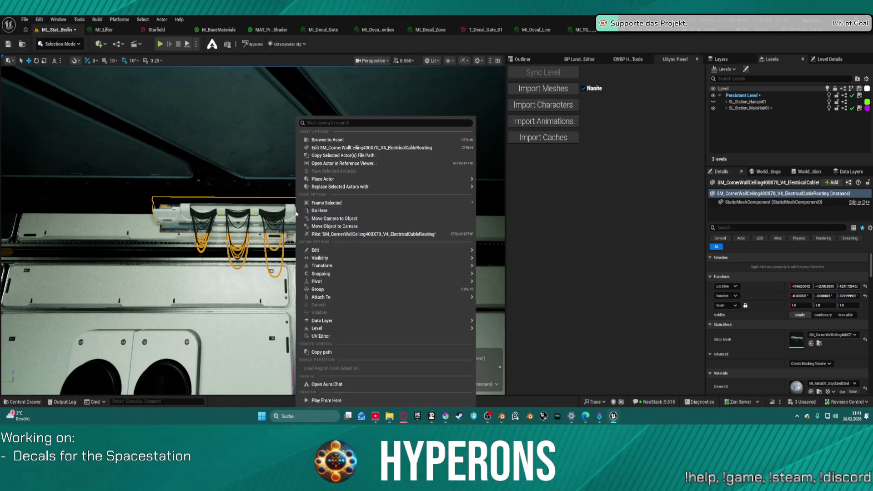
mouse_move(461, 186)
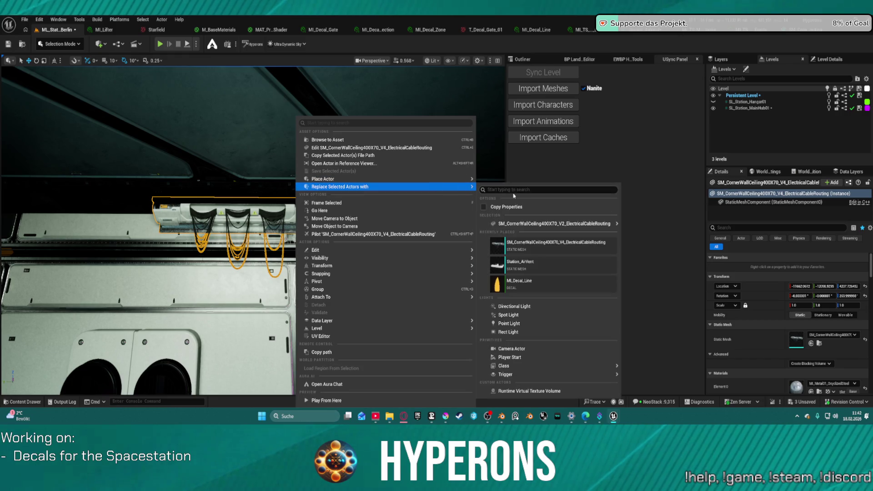
click(527, 224)
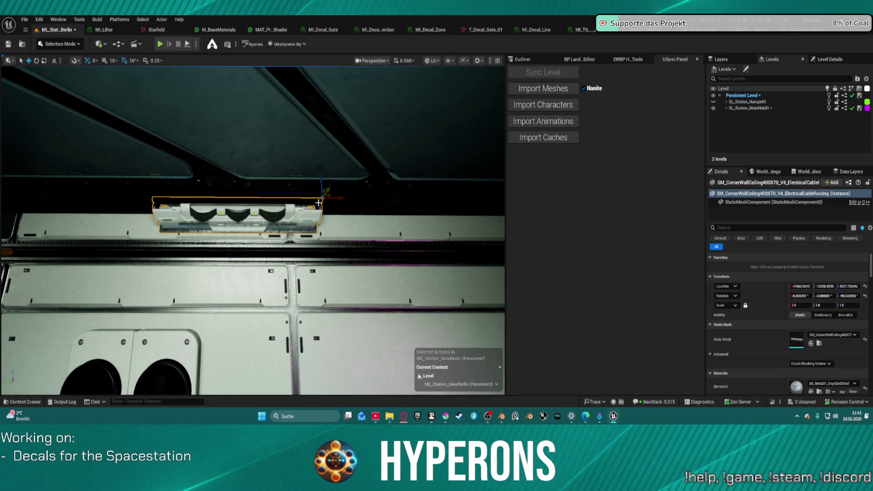
Slide the V2 cable mesh along the wall edge and delete the extra copy.
mouse_move(340, 200)
mouse_down()
mouse_move(484, 199)
mouse_move(500, 212)
mouse_up()
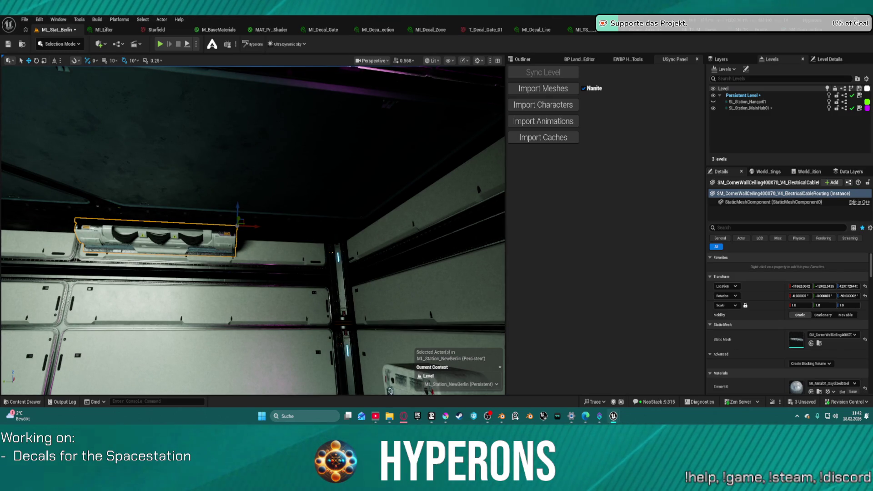
mouse_move(250, 226)
mouse_down()
mouse_move(372, 226)
mouse_move(269, 230)
mouse_move(220, 248)
mouse_move(234, 248)
mouse_up()
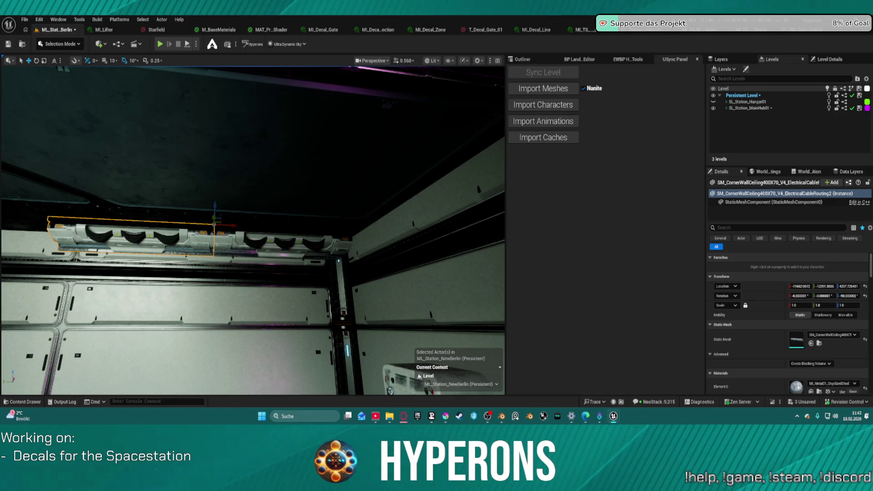
key(Delete)
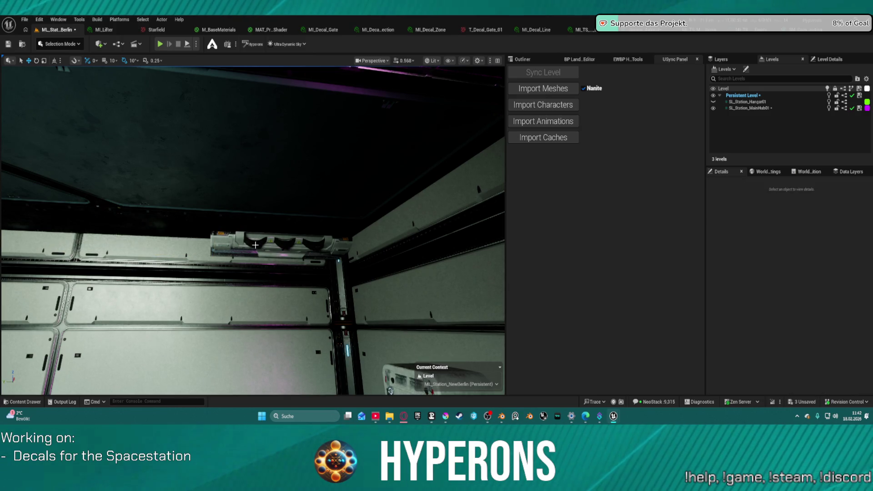
Undo the cable mesh deletion and confirm the grid snap sizes have no 400 option.
key(ctrl+z)
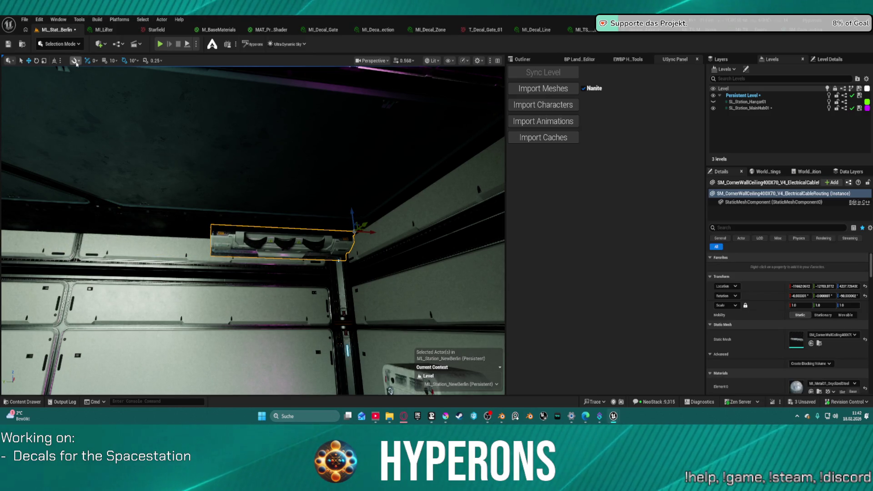
click(76, 60)
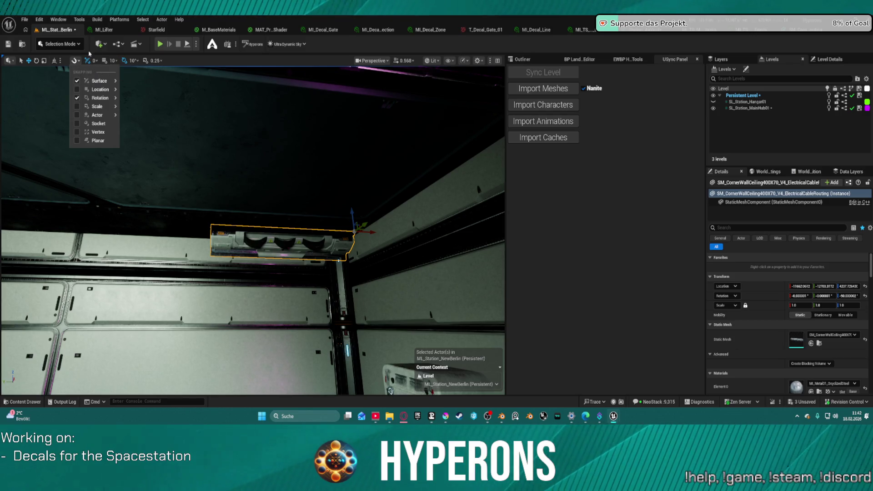
click(93, 60)
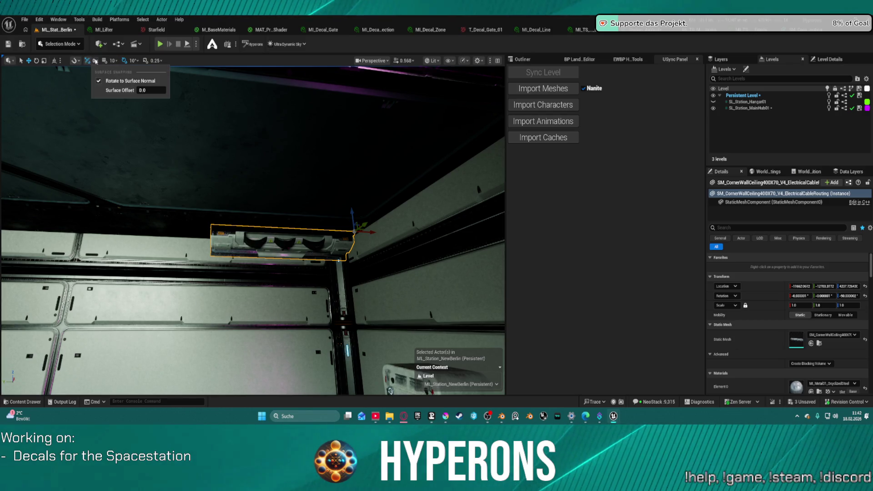
click(109, 60)
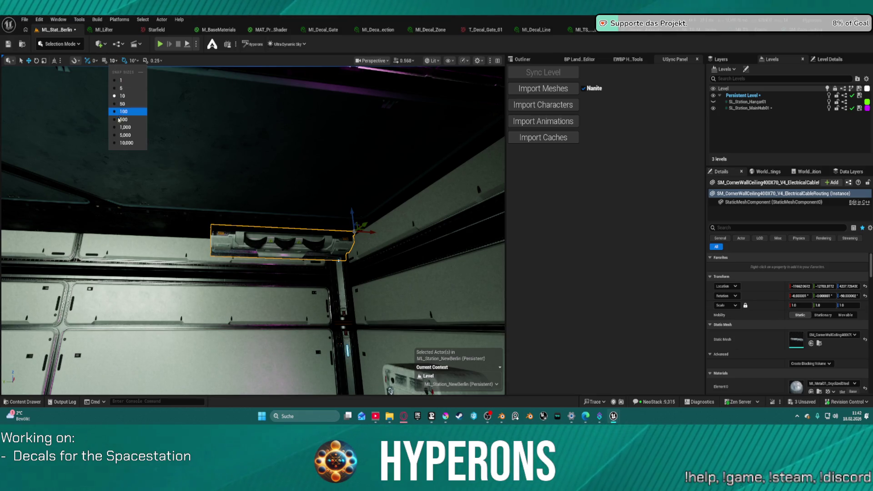
click(130, 96)
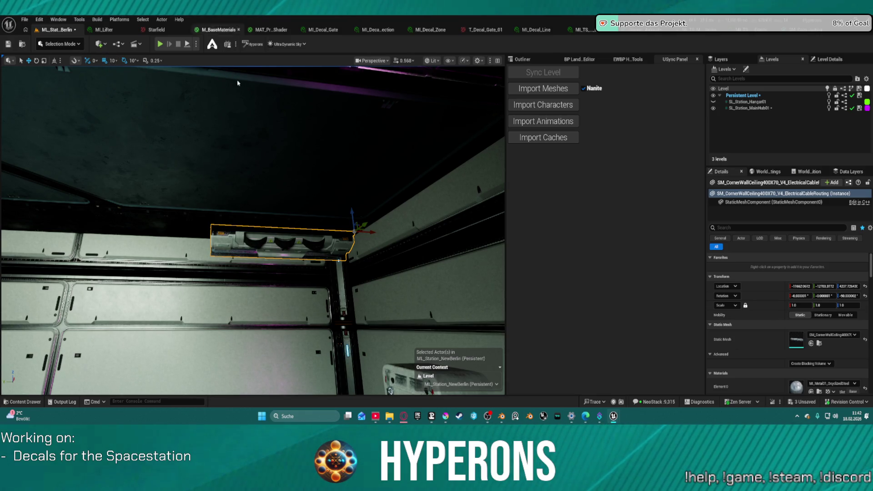
click(36, 20)
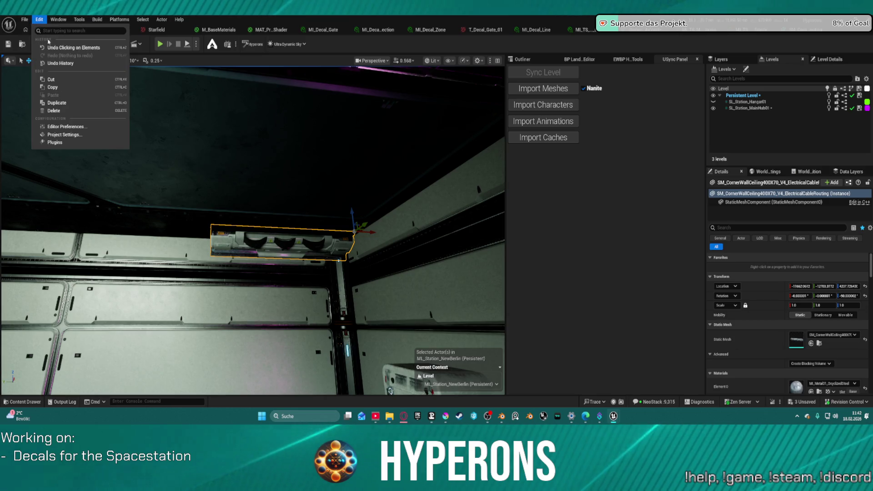
Find the Decimal Grid Sizes setting in Editor Preferences.
click(71, 135)
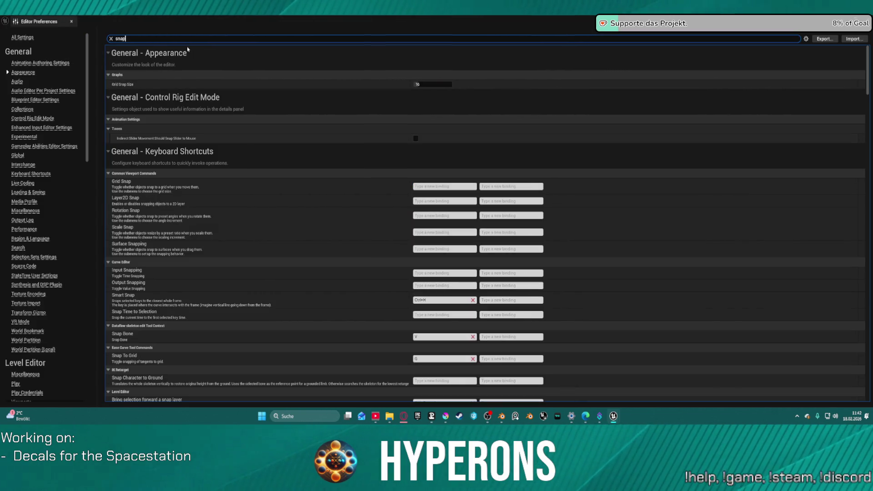
scroll(259, 185, down, 15)
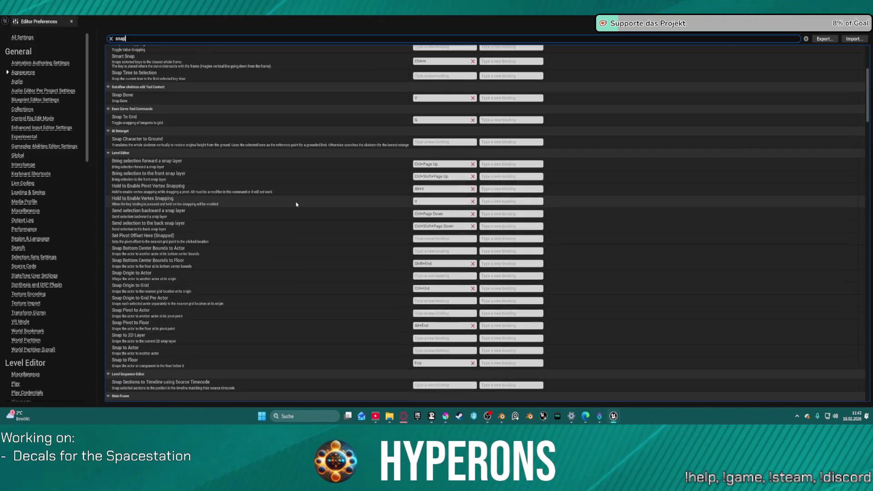
scroll(326, 207, down, 5)
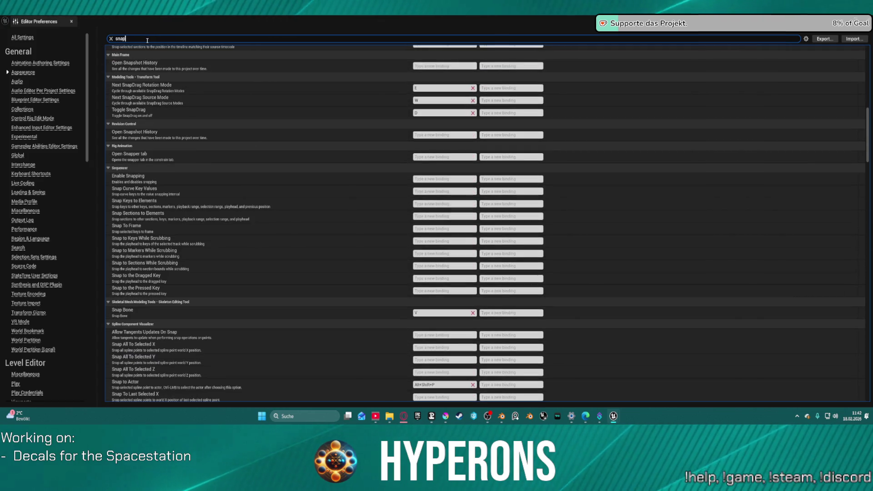
text(oint)
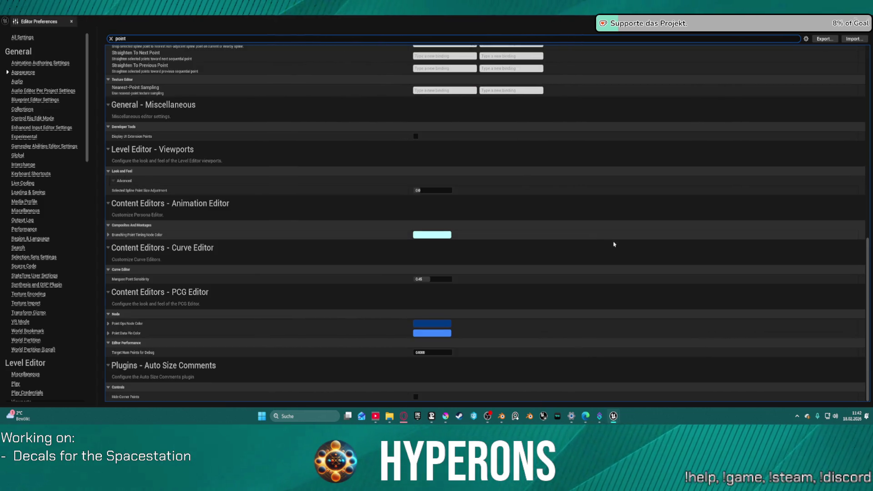
scroll(658, 141, up, 11)
scroll(658, 141, up, 3)
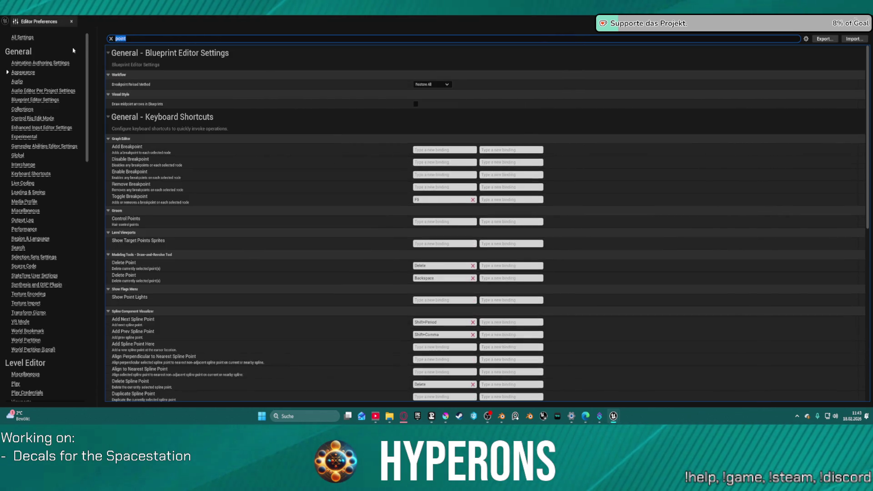
text(grid)
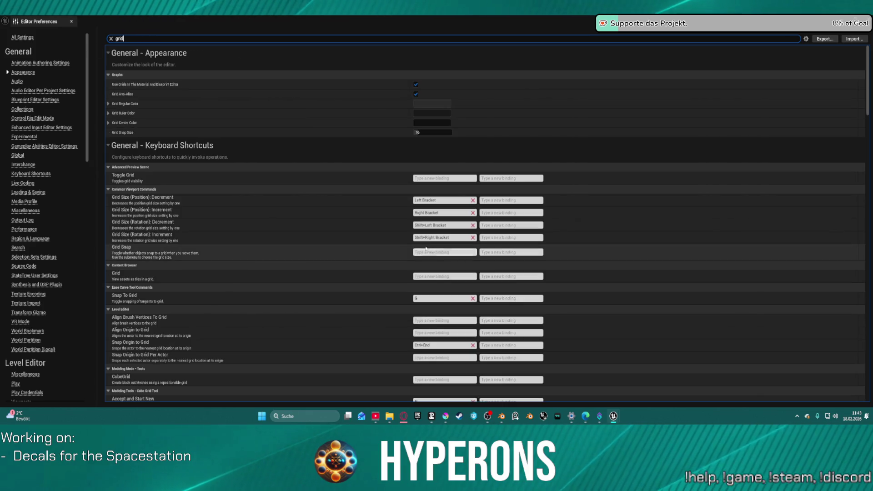
scroll(429, 236, down, 15)
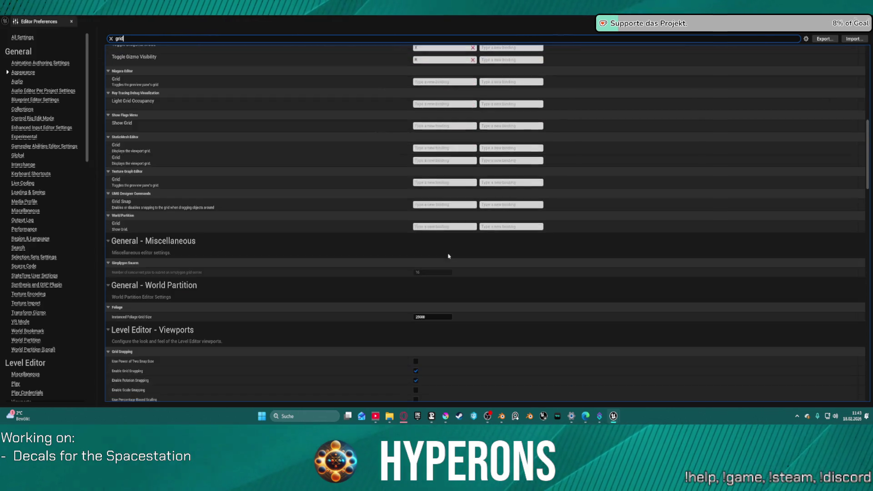
scroll(453, 262, down, 6)
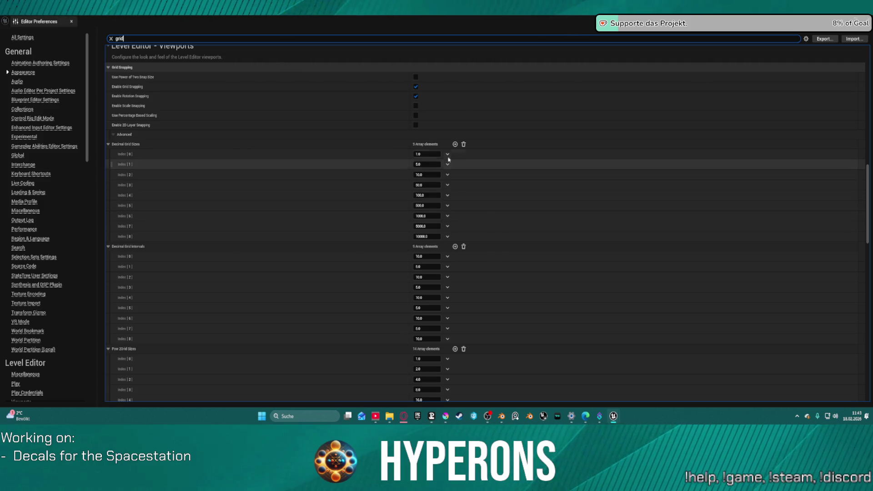
Add a 400.0 decimal grid size, order it right after 250.0, and close preferences.
click(455, 144)
click(455, 144)
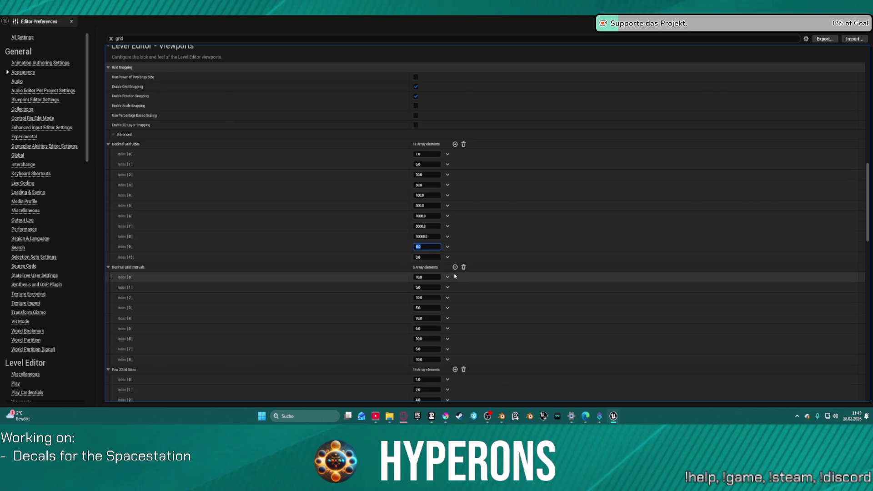
text(00)
click(427, 258)
text(200)
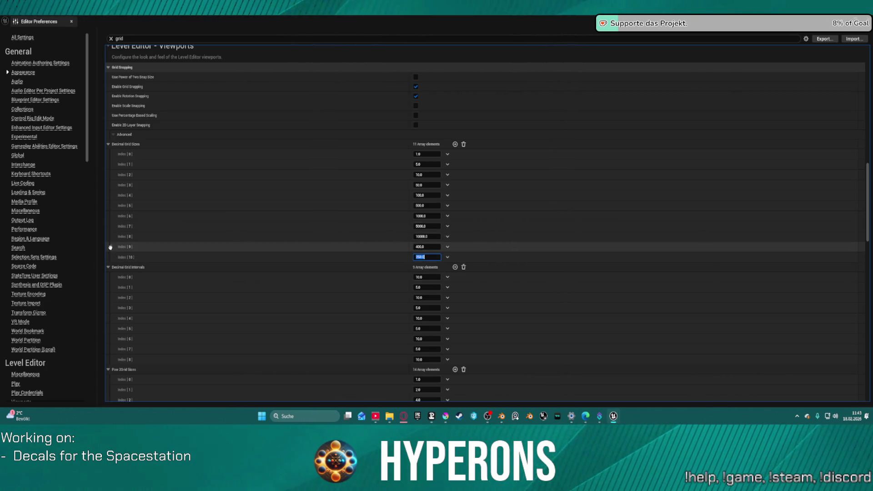
drag(111, 240, 114, 202)
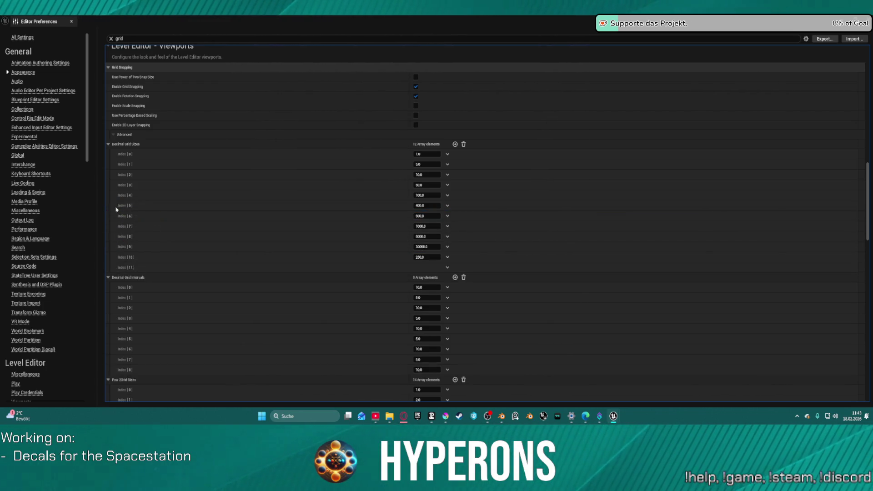
drag(113, 247, 120, 202)
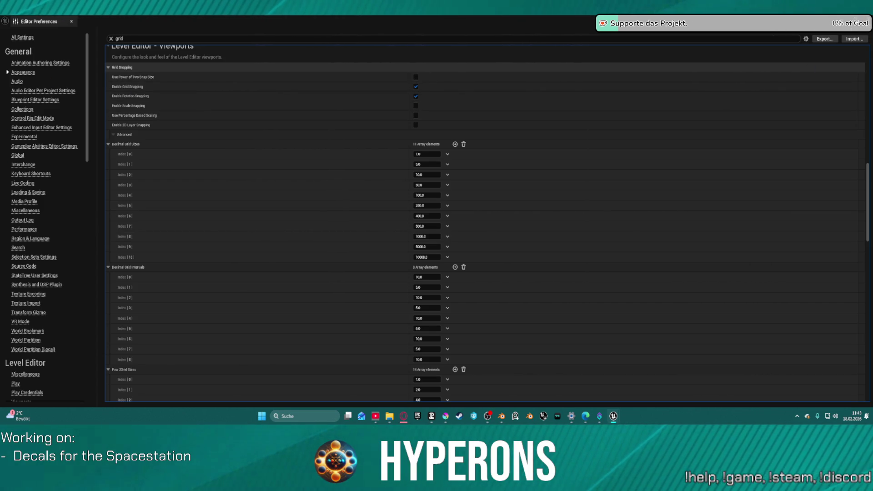
key(alt+F4)
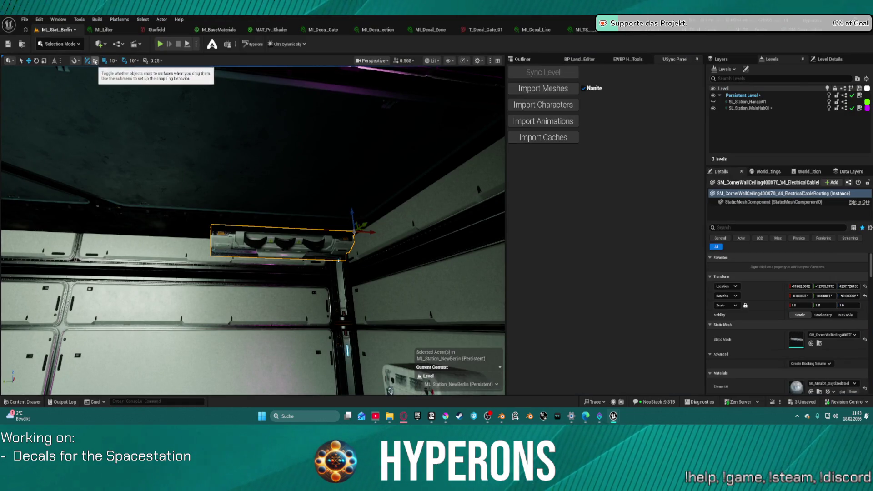
Set grid snap to 400 and Alt-drag two copies of the cable mesh along the wall.
click(114, 60)
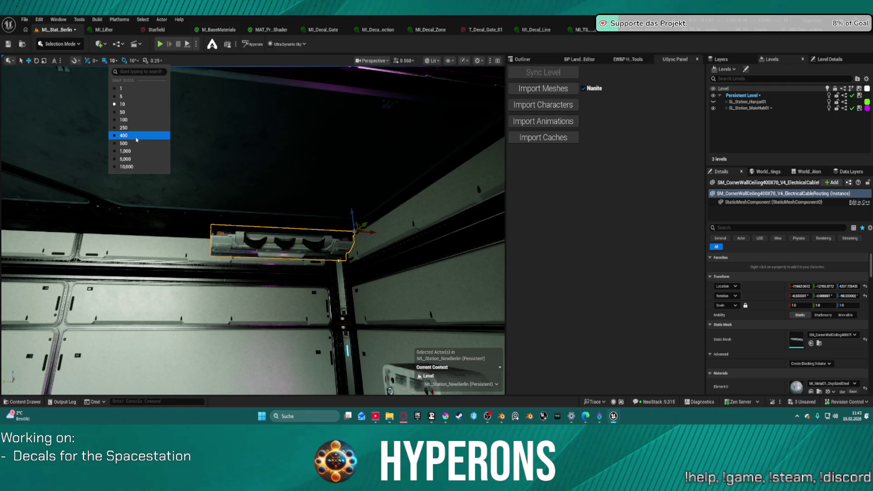
click(137, 135)
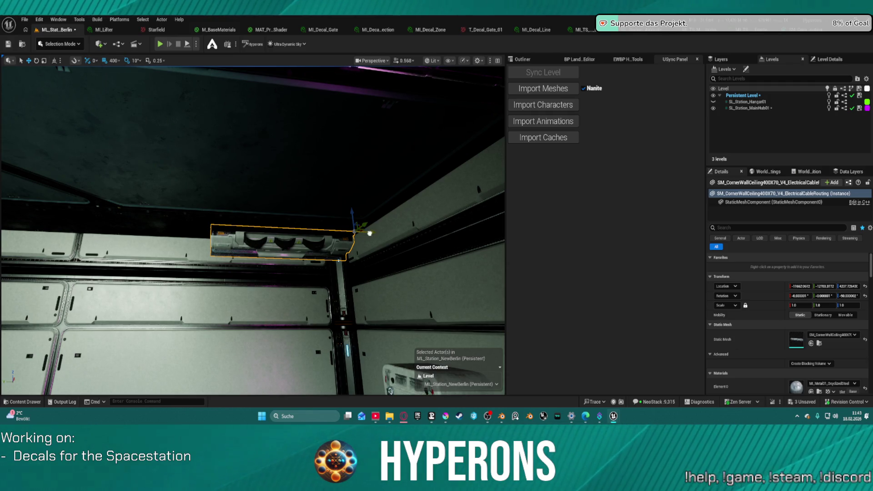
alt+drag(370, 234, 216, 233)
key(f)
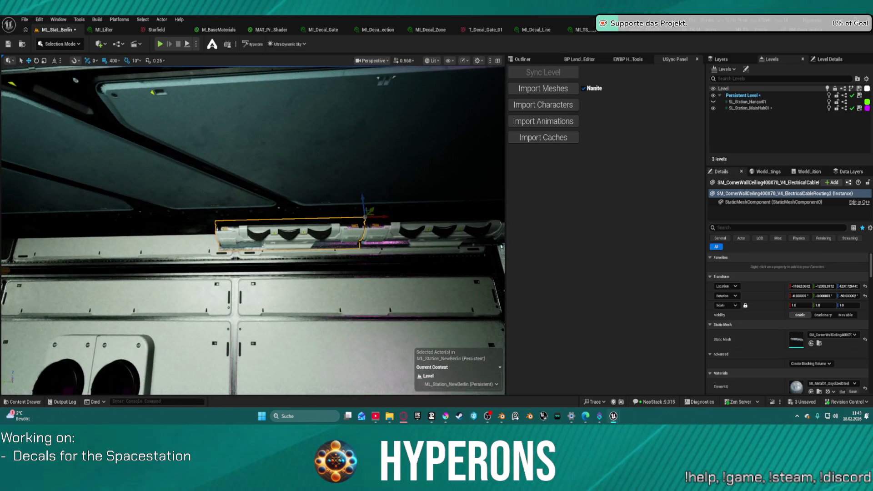
alt+drag(374, 221, 223, 220)
key(f)
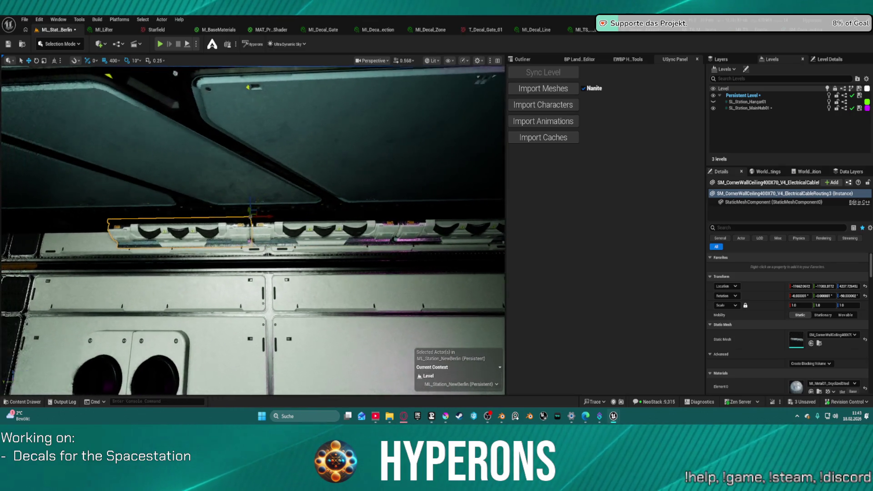
Add four more 400-unit cable mesh copies along the wall and view the row's end.
alt+drag(374, 215, 205, 215)
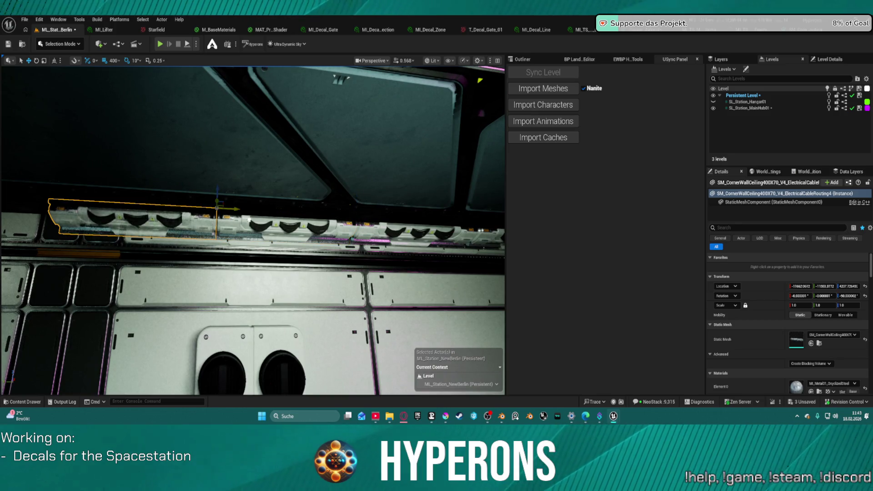
key(f)
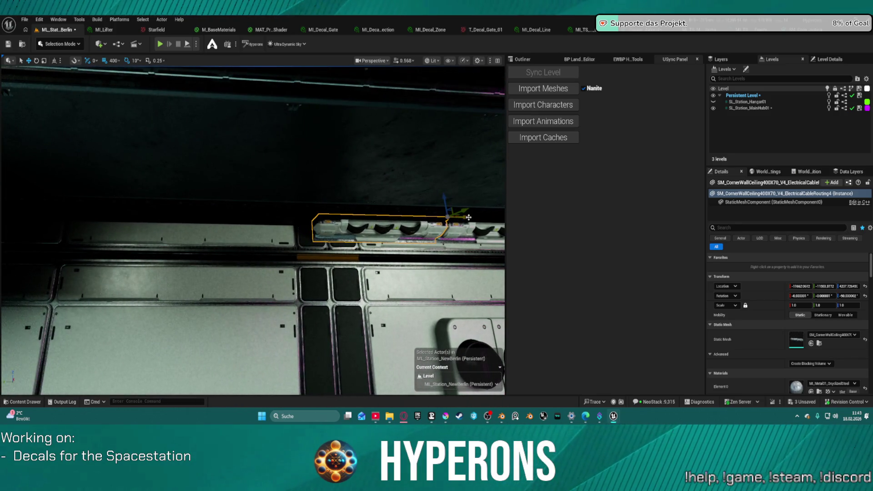
alt+drag(468, 217, 328, 217)
key(f)
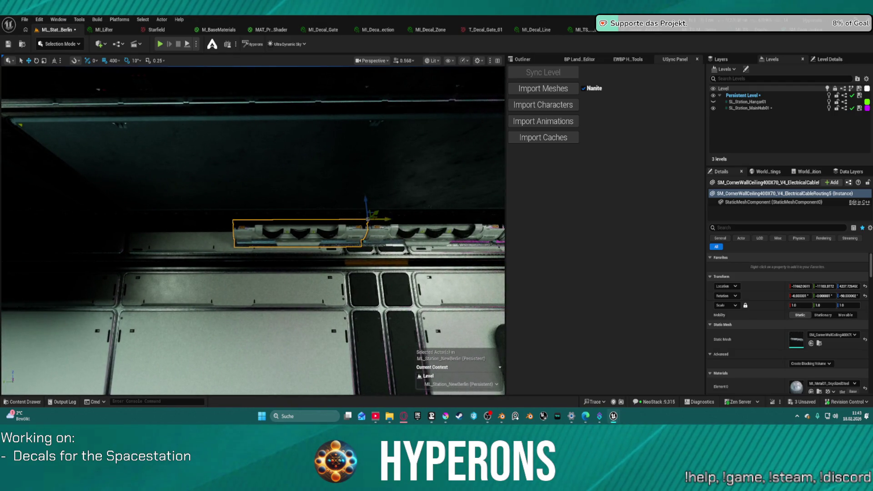
alt+drag(322, 225, 191, 225)
key(f)
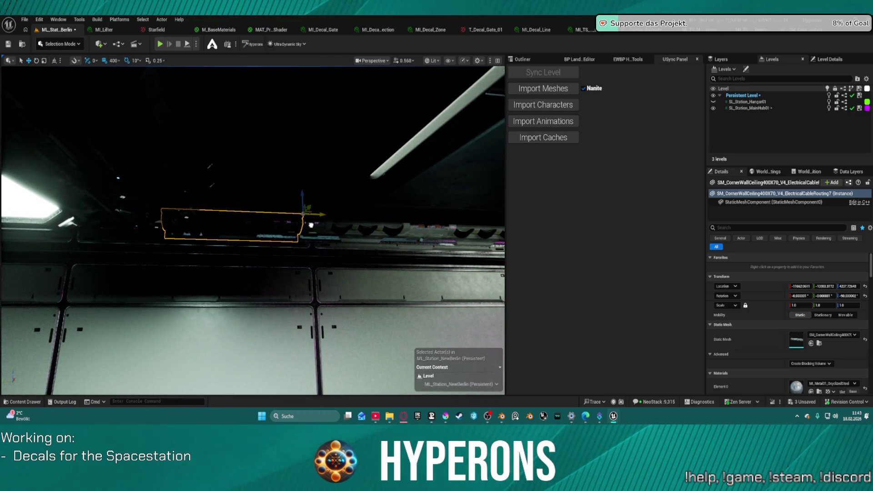
alt+drag(322, 216, 191, 216)
key(f)
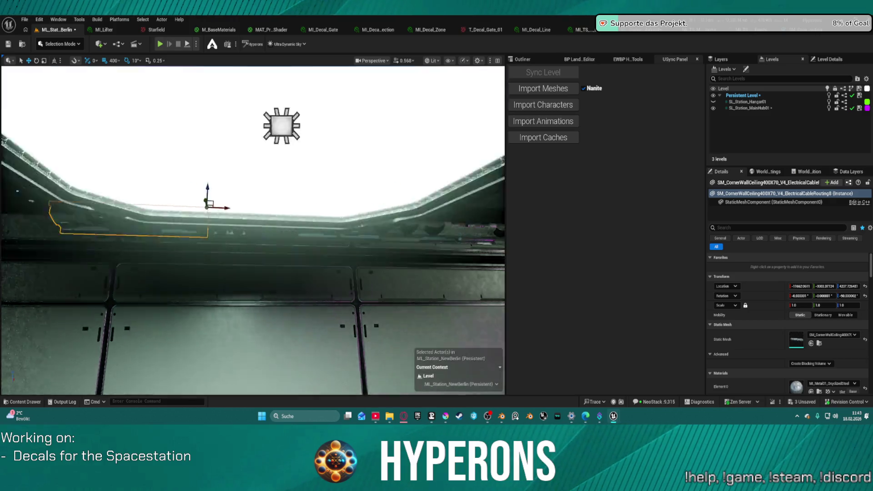
mouse_move(337, 203)
mouse_down()
mouse_move(318, 209)
mouse_move(345, 200)
mouse_move(277, 236)
mouse_move(259, 222)
mouse_move(282, 215)
mouse_move(273, 218)
mouse_up()
mouse_move(477, 140)
mouse_down()
mouse_move(346, 138)
mouse_move(354, 101)
mouse_move(223, 90)
mouse_up()
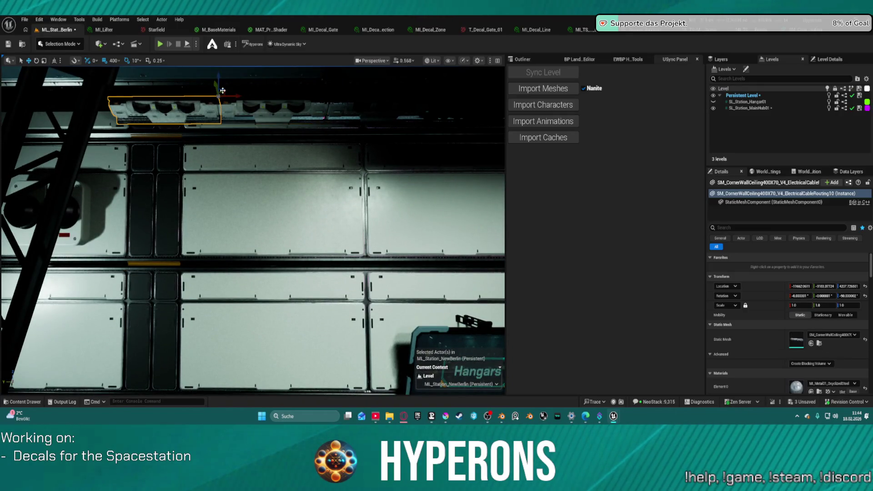
Reselect the last cable segment, Alt-drag one more copy along the wall, and pull back.
right_click(222, 90)
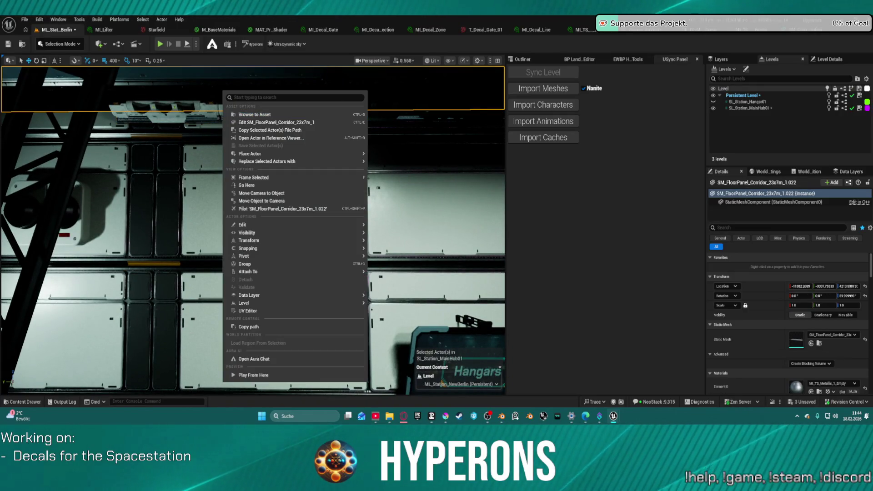
click(216, 126)
click(199, 111)
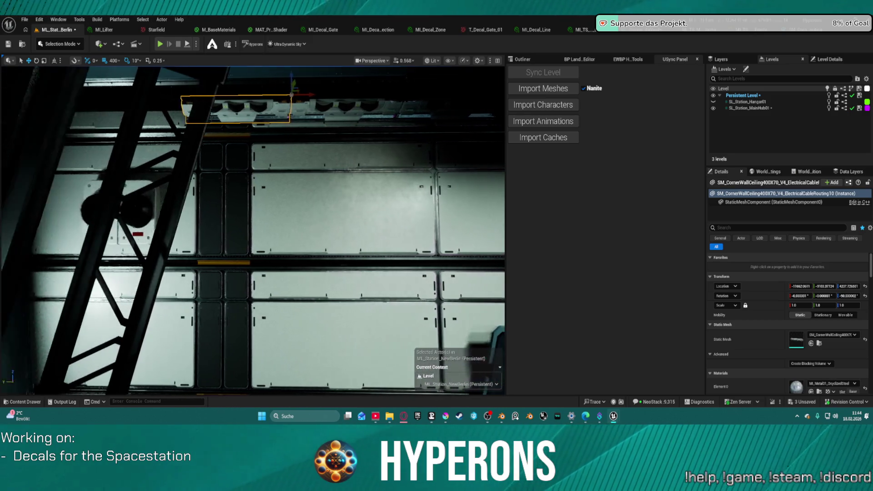
drag(405, 103, 404, 102)
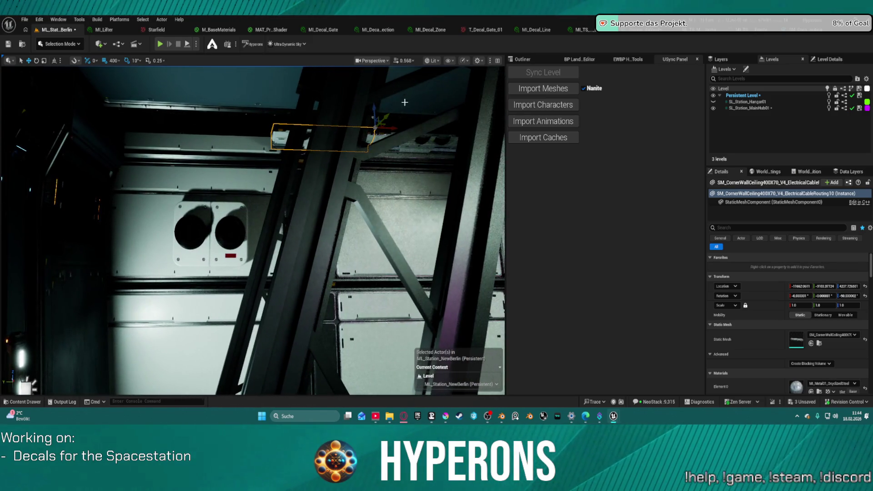
mouse_move(378, 129)
mouse_down()
mouse_move(209, 126)
mouse_move(145, 182)
mouse_up()
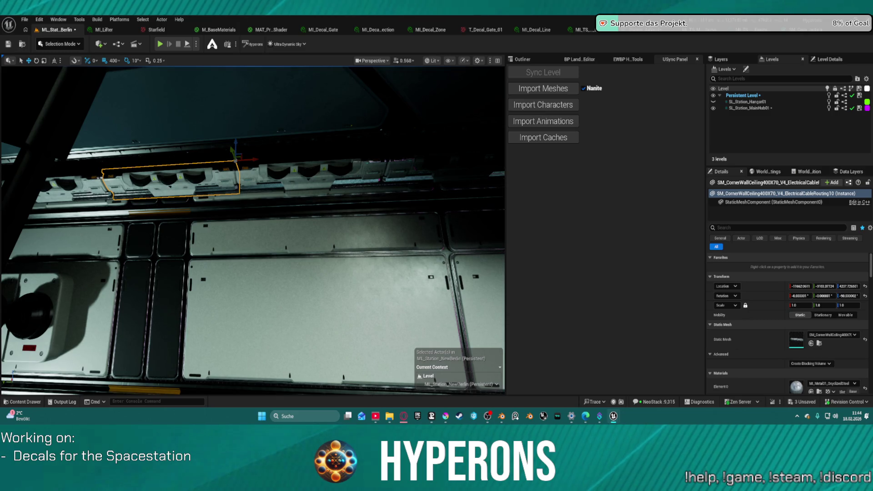
drag(146, 182, 132, 196)
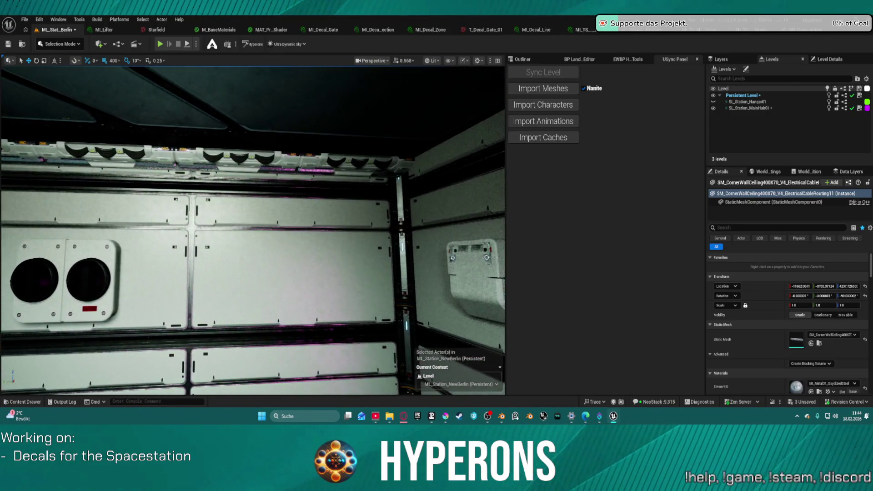
mouse_move(132, 196)
mouse_down()
mouse_move(86, 198)
mouse_move(136, 198)
mouse_up()
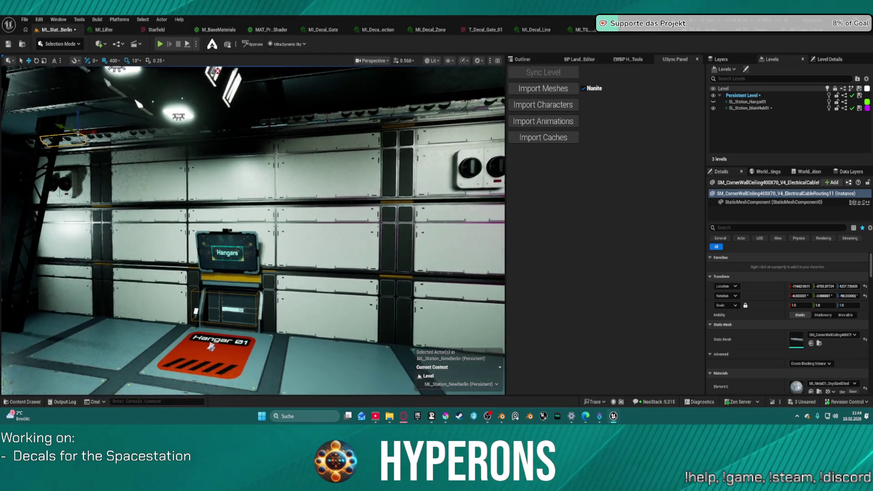
Select two adjacent cable-routing ceiling segments running along the top edge of the Hangars wall.
mouse_move(136, 198)
mouse_down()
mouse_move(123, 198)
mouse_move(154, 198)
mouse_move(81, 198)
mouse_up()
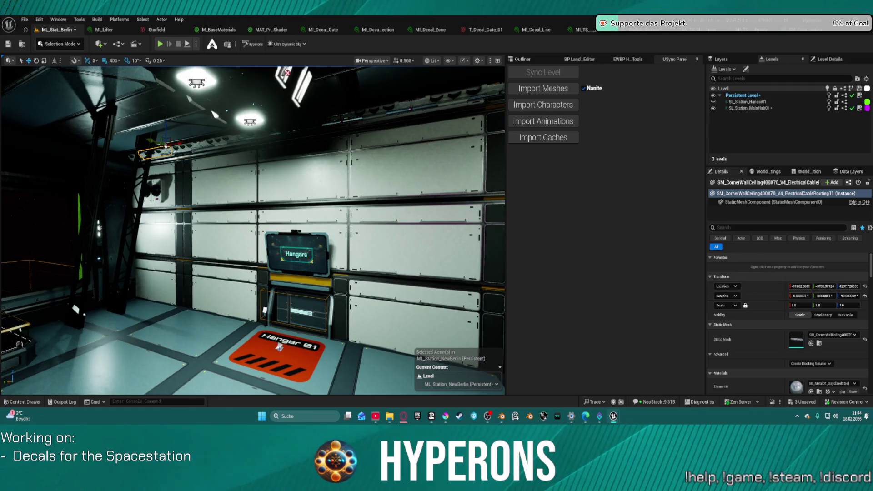
mouse_move(281, 347)
mouse_down()
mouse_move(167, 347)
mouse_move(173, 372)
mouse_move(121, 370)
mouse_up()
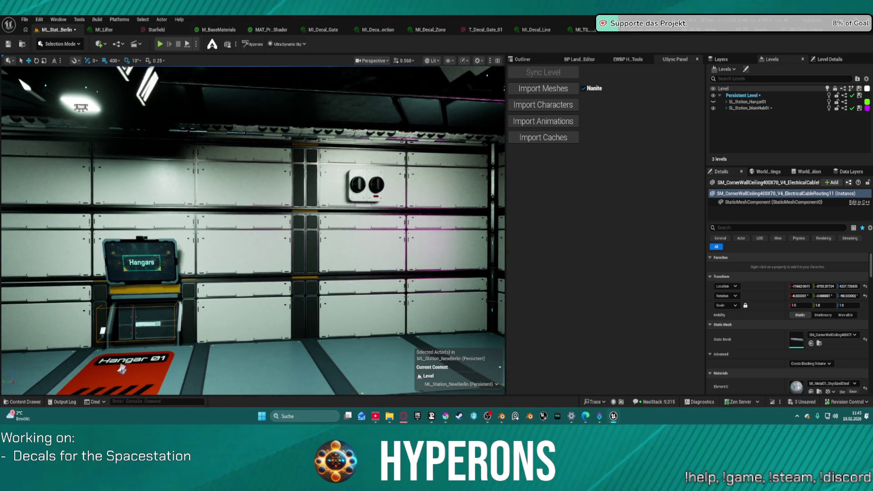
click(431, 136)
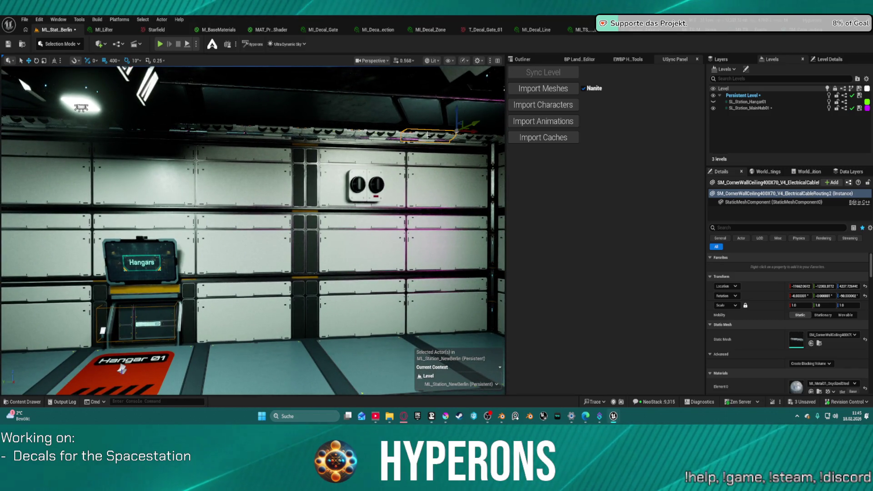
ctrl+click(320, 129)
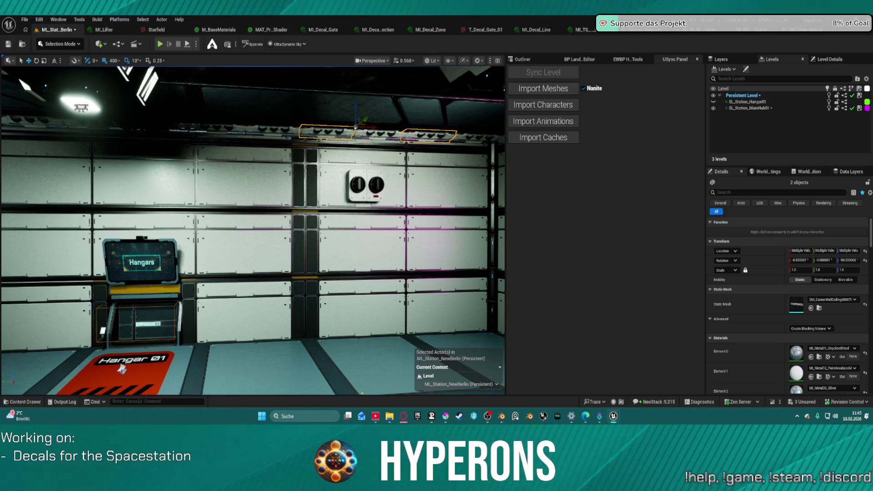
key(ctrl+space)
key(ctrl+space)
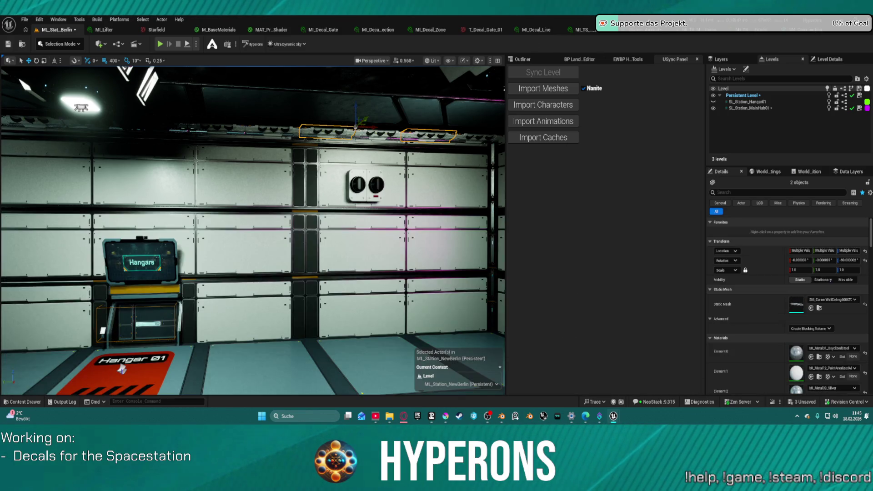
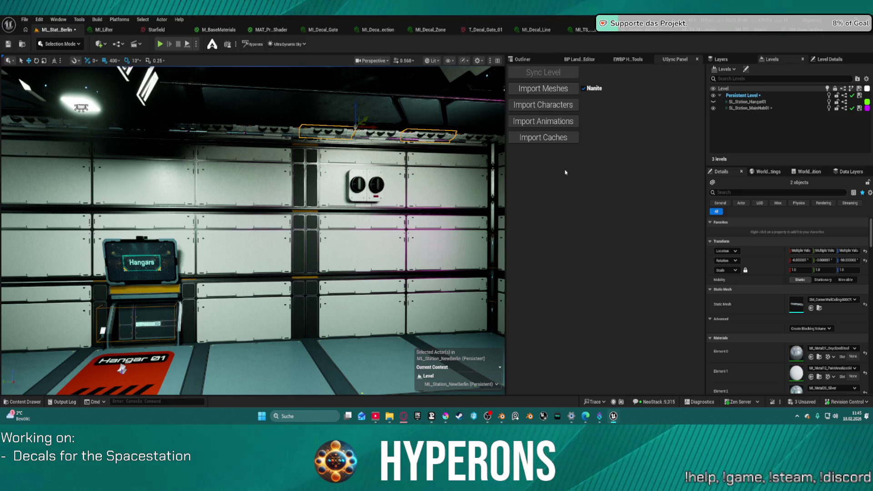
Try a different cable-routing ceiling mesh on the selected trims, undo it, then reapply the chosen asset.
click(842, 300)
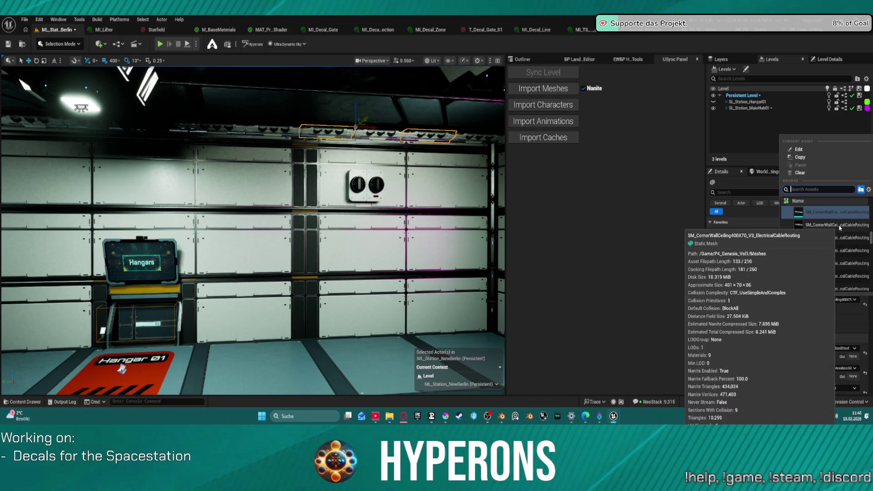
click(838, 228)
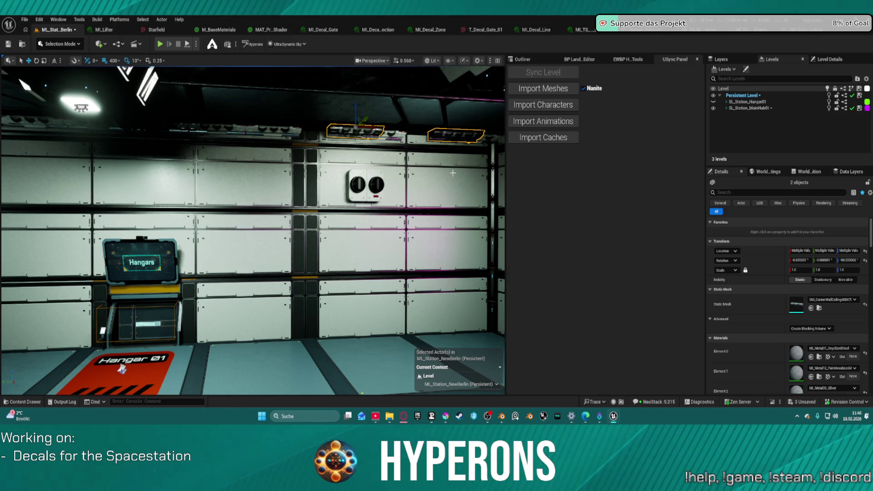
key(ctrl+z)
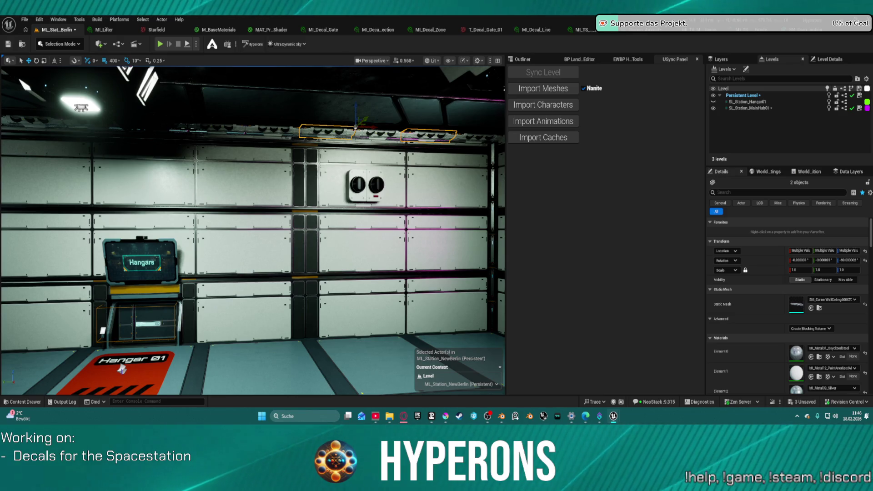
click(810, 309)
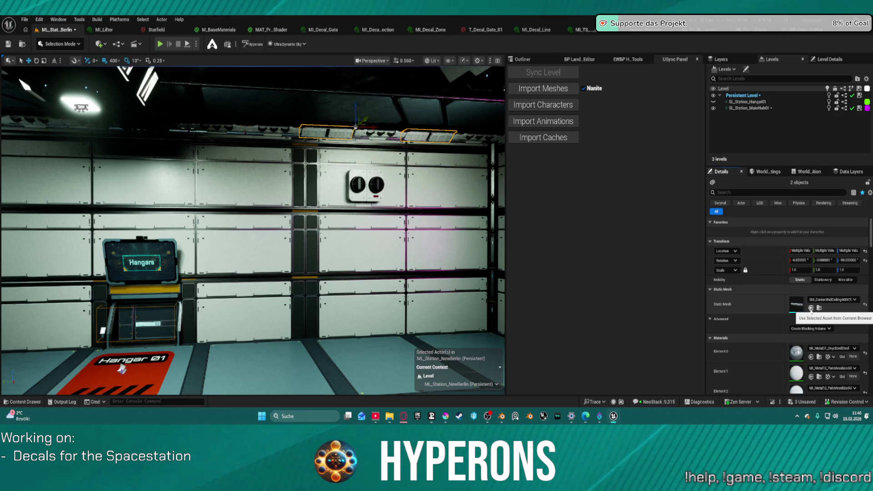
Select a cable trim segment and Alt-drag a copy 400 units further along the wall.
mouse_move(136, 227)
mouse_down()
mouse_move(3, 115)
mouse_move(4, 149)
mouse_up()
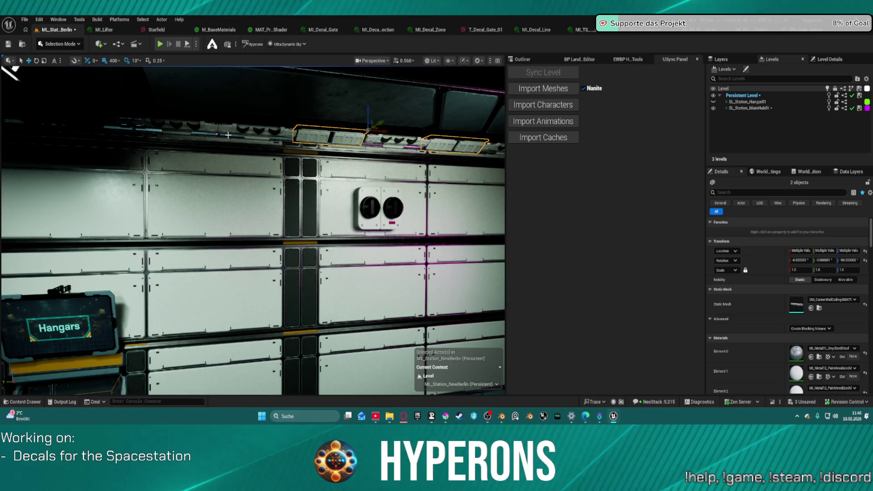
click(195, 131)
click(257, 131)
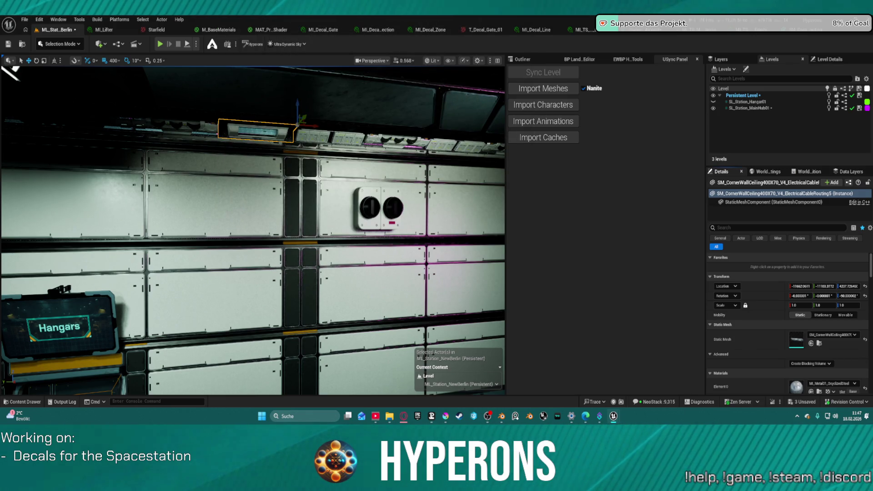
scroll(322, 138, up, 4)
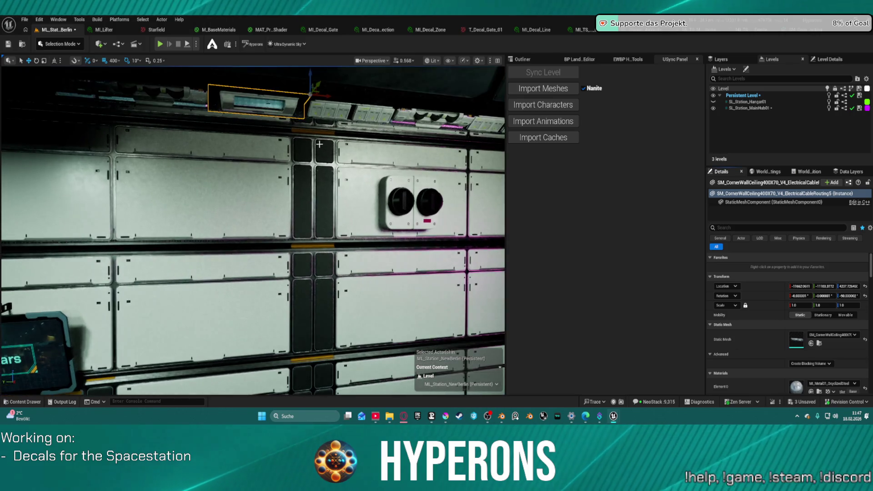
scroll(323, 138, down, 5)
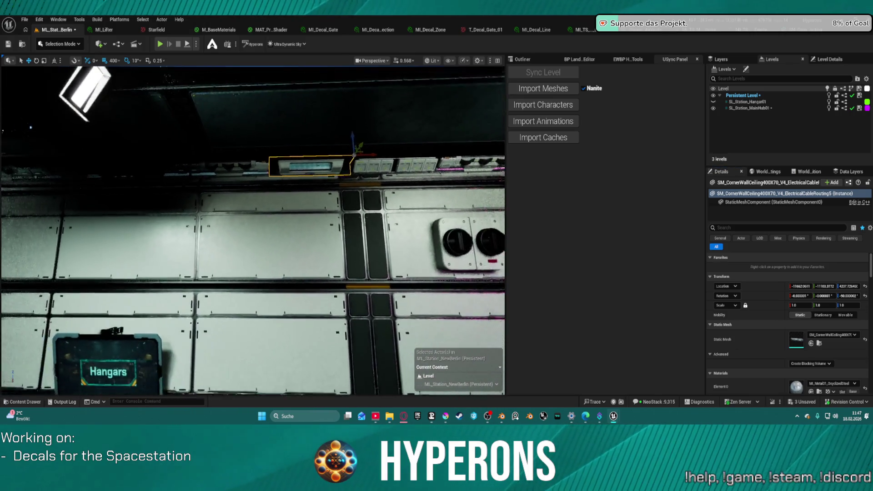
alt+drag(349, 159, 277, 160)
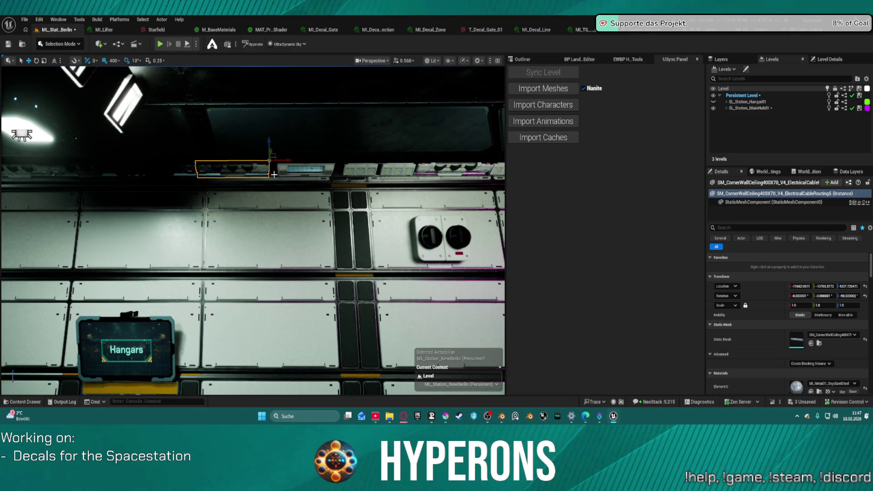
scroll(253, 230, up, 3)
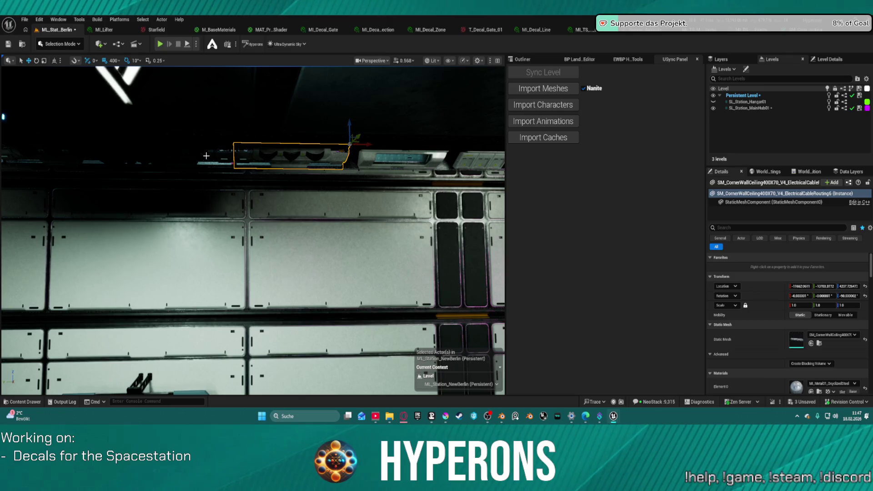
click(206, 156)
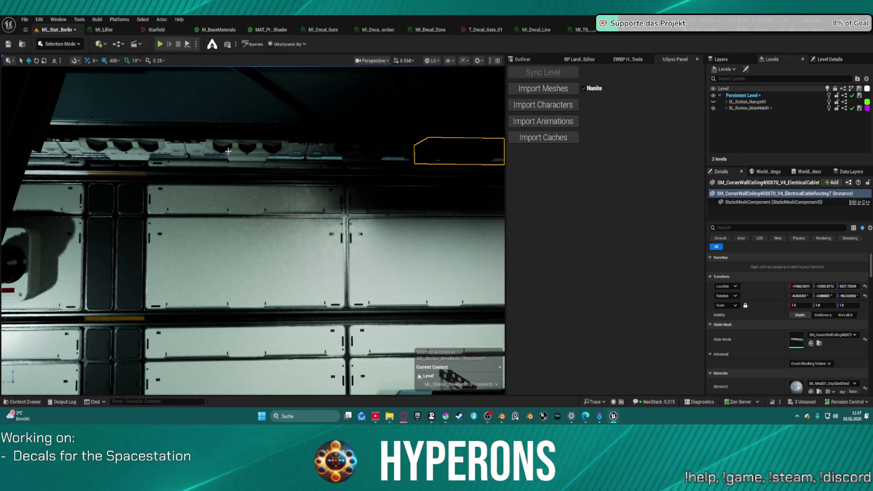
Select the first ceiling trim segments, Ctrl-clicking across to the leftmost one.
click(202, 149)
ctrl+click(171, 150)
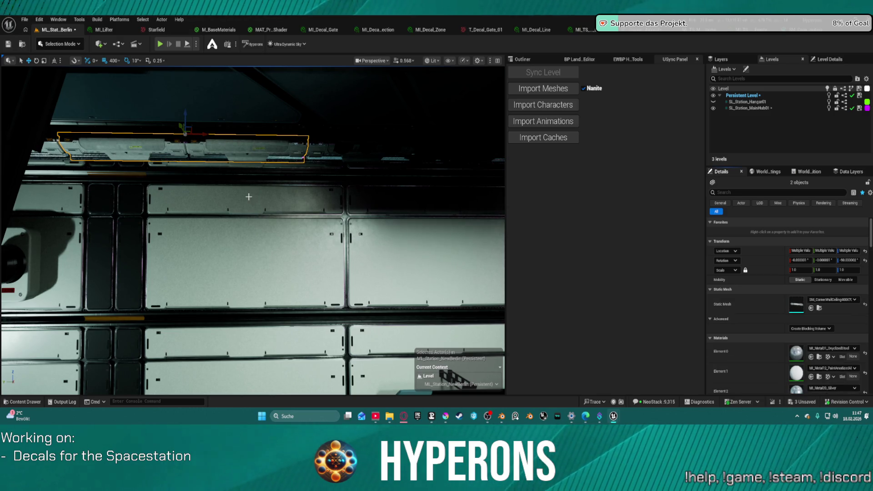
mouse_move(367, 218)
mouse_down()
mouse_move(379, 315)
mouse_move(20, 177)
mouse_move(414, 185)
mouse_up()
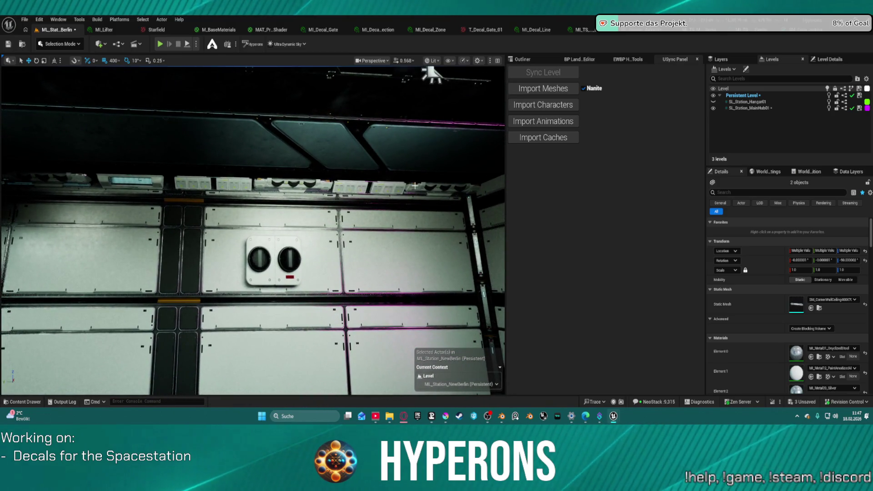
click(391, 187)
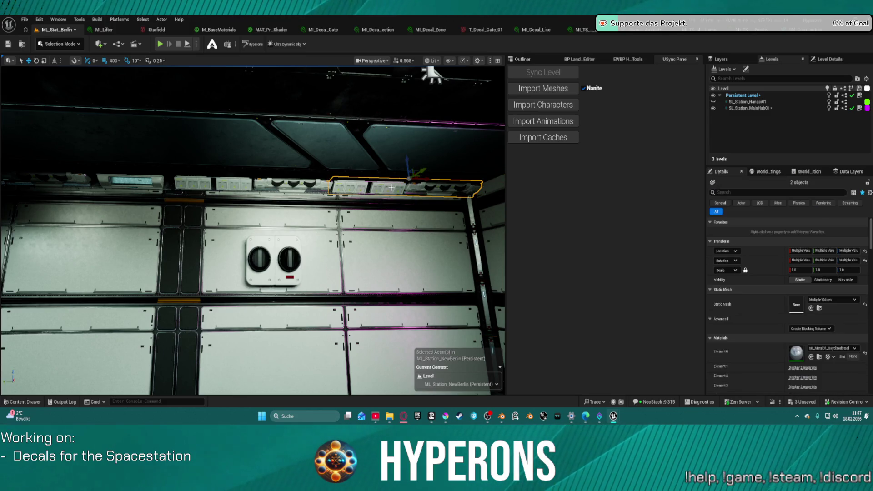
ctrl+click(317, 188)
ctrl+click(229, 186)
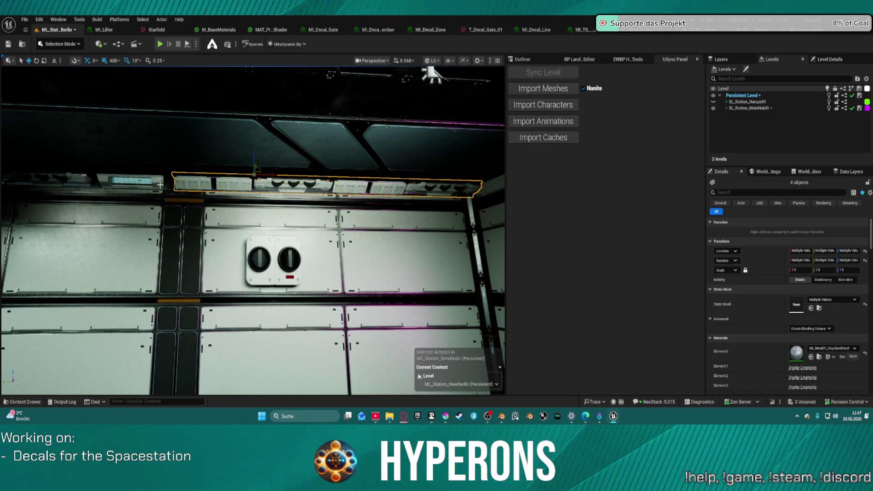
ctrl+click(109, 184)
ctrl+click(68, 185)
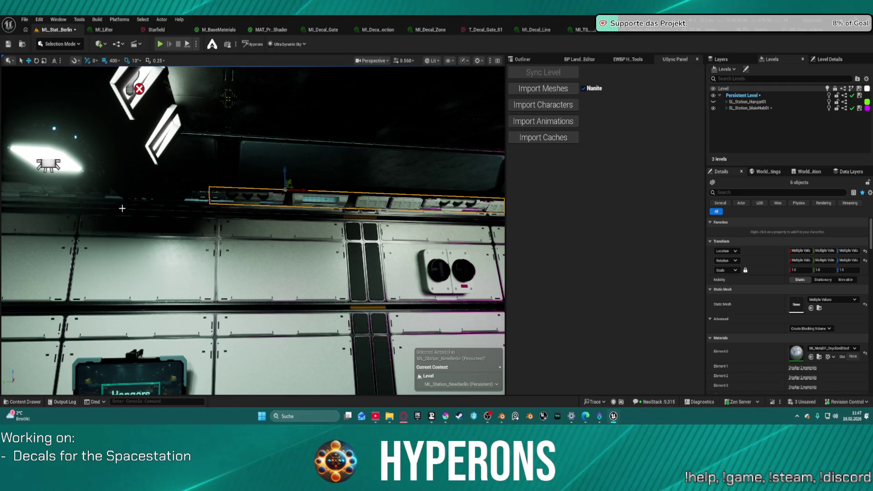
Add the remaining trim segments until all twelve are selected.
ctrl+click(173, 197)
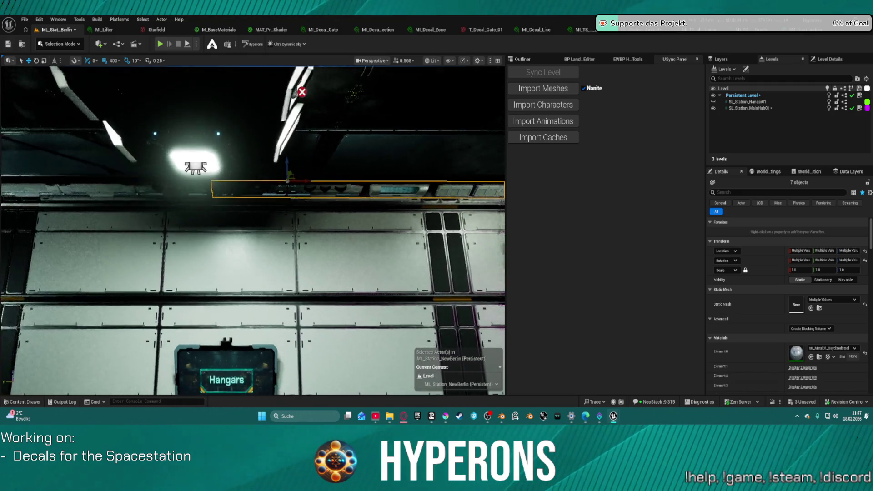
ctrl+click(161, 197)
ctrl+click(118, 197)
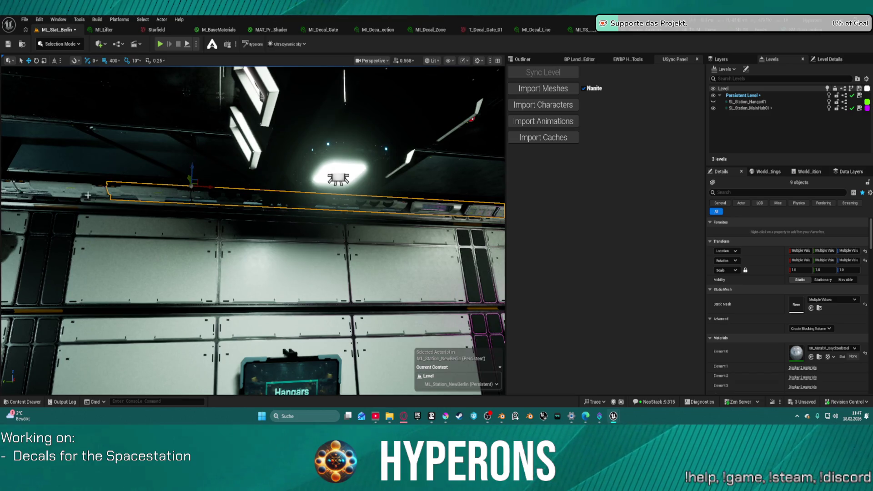
ctrl+click(67, 195)
drag(131, 182, 179, 182)
ctrl+click(131, 182)
ctrl+click(167, 183)
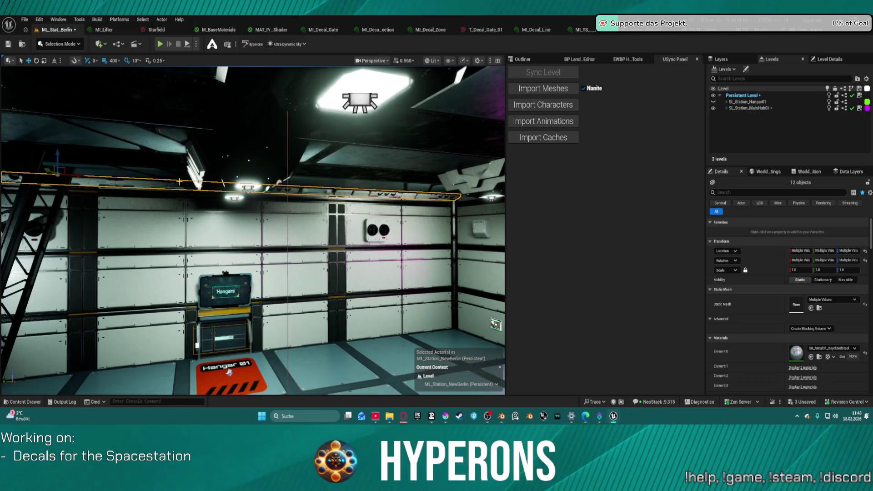
Set grid snapping to 50 units and reselect the full row of trims.
click(113, 61)
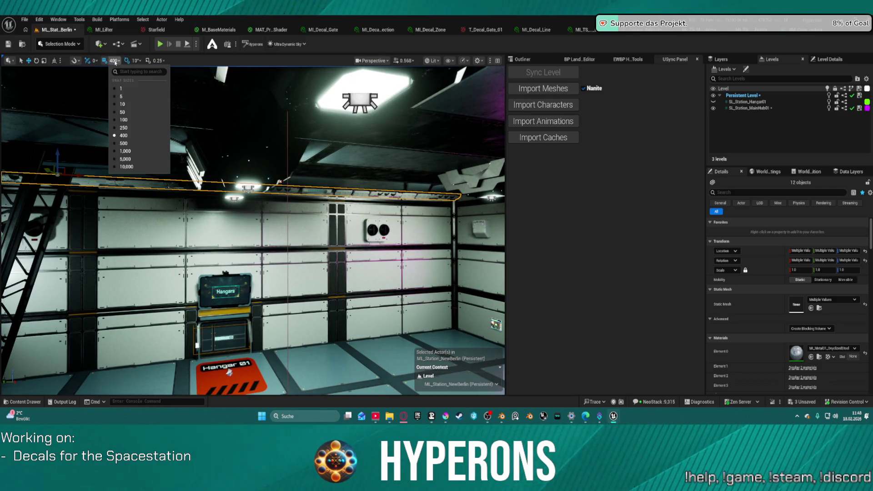
click(121, 112)
click(79, 179)
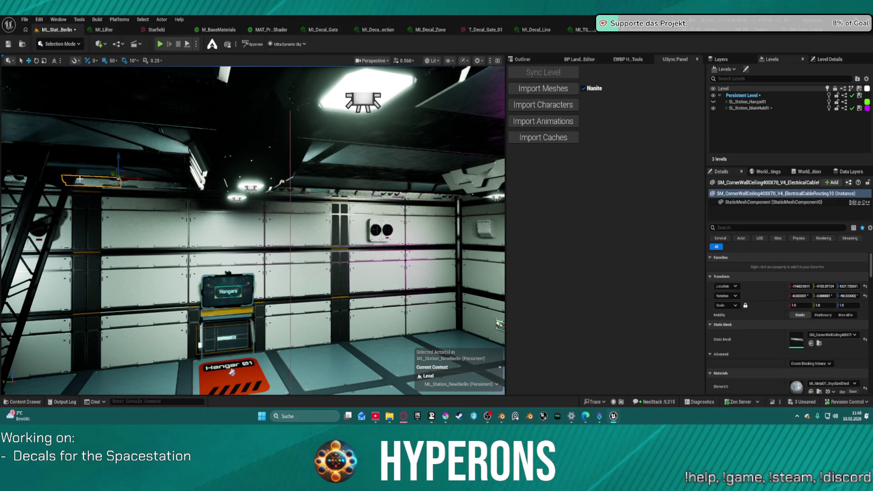
click(111, 183)
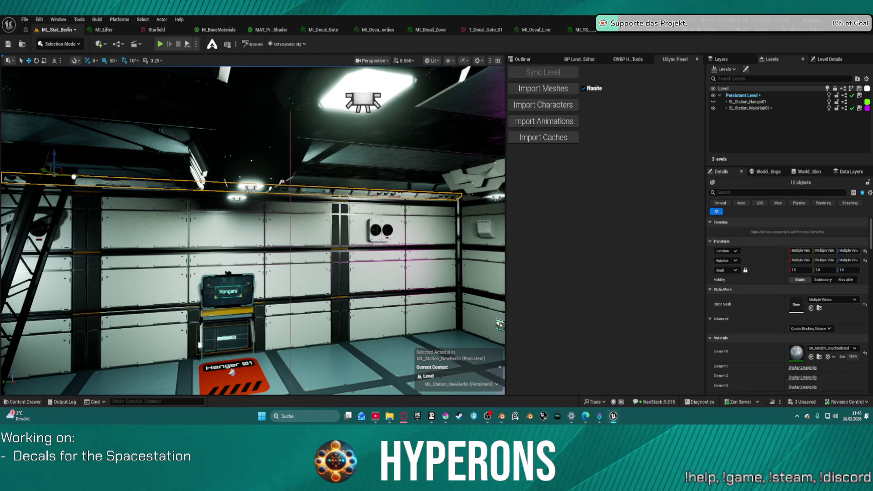
Fly toward the hangar corner wall with dials and select a couple of ceiling trim pieces.
mouse_move(232, 372)
mouse_down()
mouse_move(268, 334)
mouse_move(220, 299)
mouse_up()
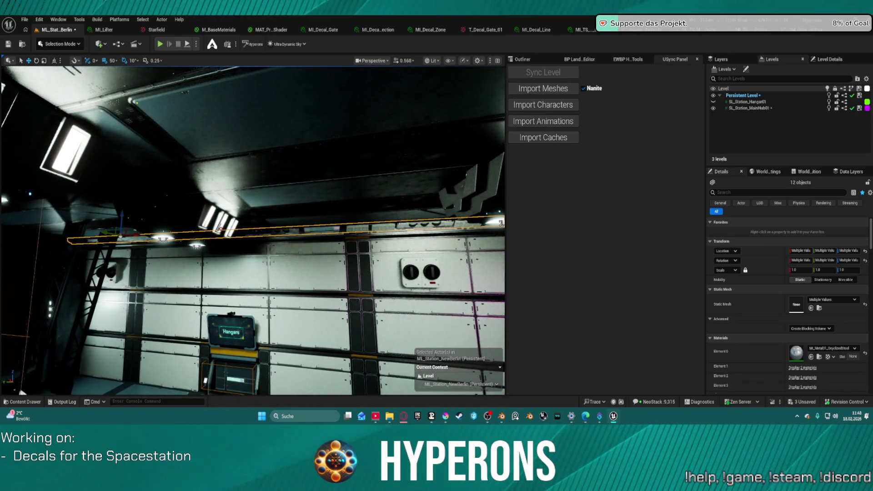
drag(319, 291, 404, 264)
click(243, 207)
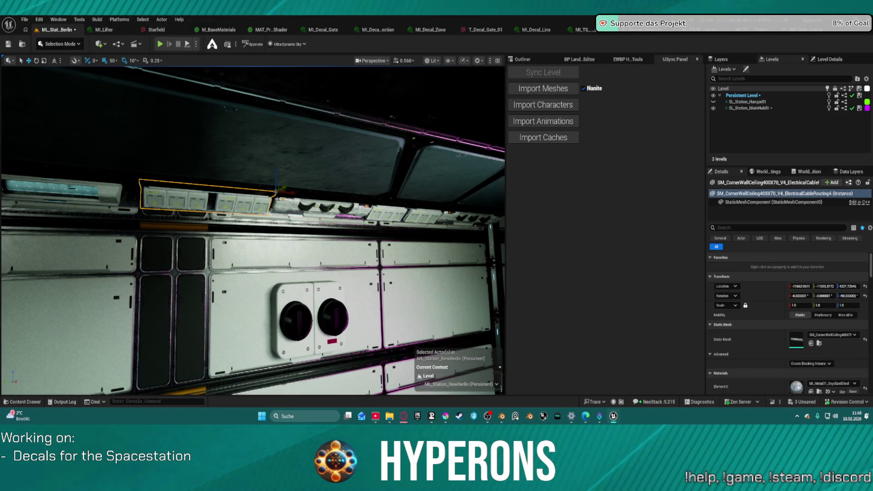
Add the next ceiling fixture to the selection and rotate the trims by 90 degrees.
ctrl+click(394, 215)
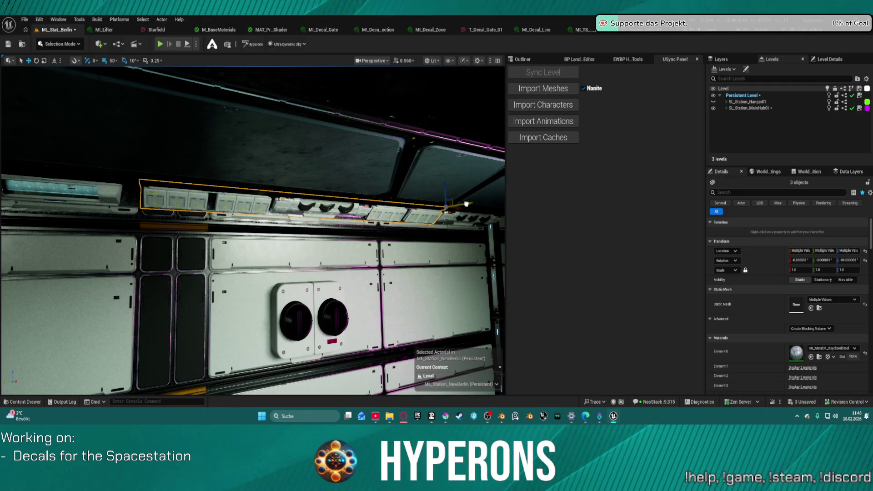
drag(465, 203, 491, 182)
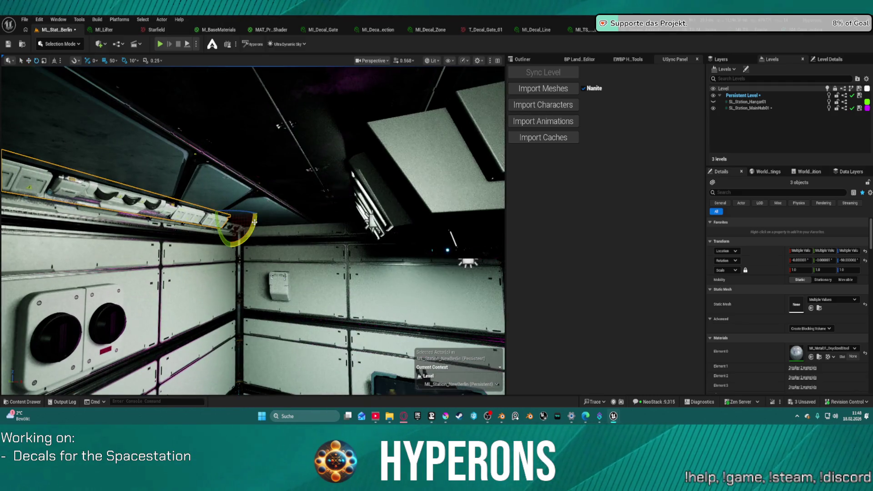
mouse_move(242, 212)
mouse_down()
mouse_move(264, 214)
mouse_move(256, 209)
mouse_up()
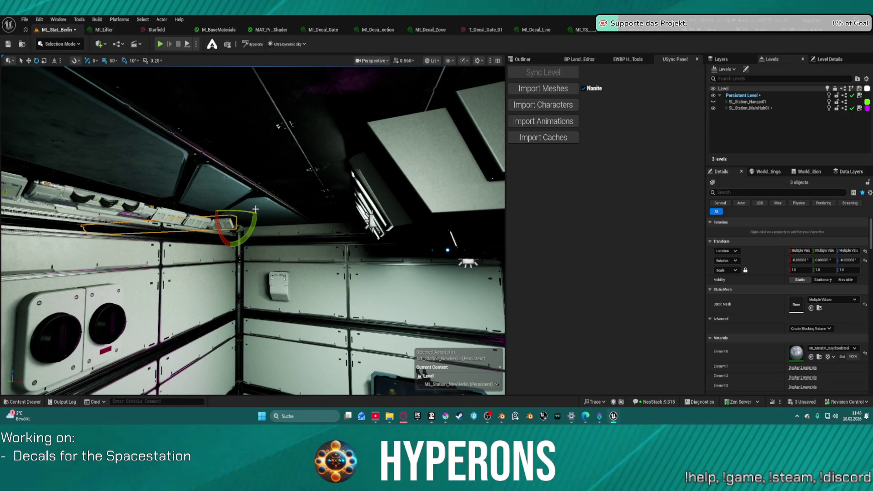
Slide the ceiling trim strip along its axis until it sits flush in the corner.
key(w)
drag(240, 215, 476, 196)
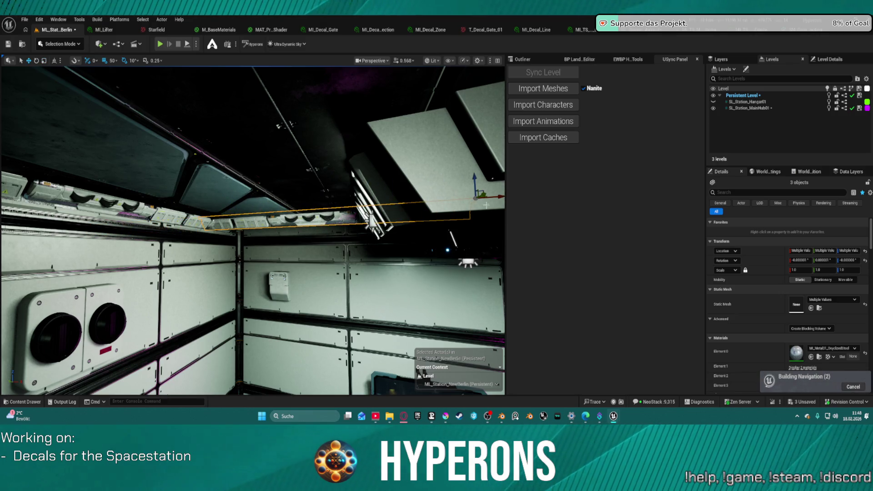
drag(254, 227, 291, 228)
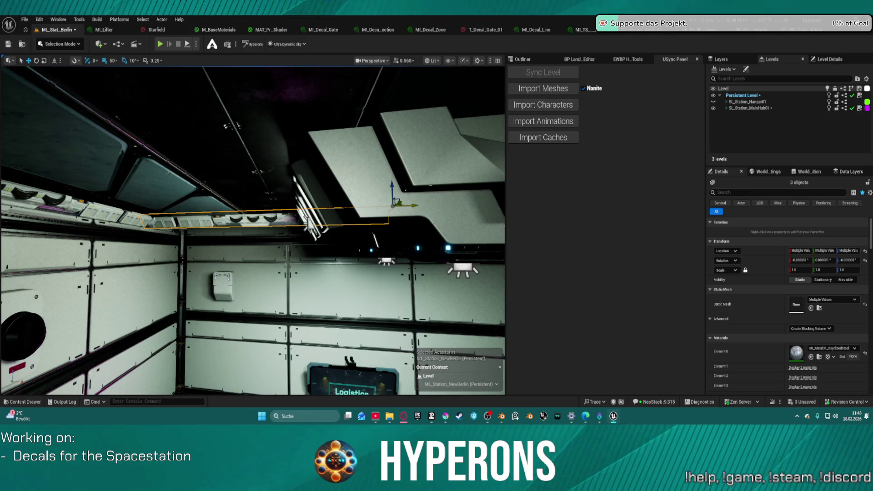
mouse_move(438, 204)
mouse_down()
mouse_move(456, 203)
mouse_move(401, 212)
mouse_move(400, 184)
mouse_up()
mouse_move(432, 220)
mouse_down()
mouse_move(423, 198)
mouse_move(384, 184)
mouse_move(377, 152)
mouse_move(357, 166)
mouse_move(347, 140)
mouse_up()
drag(450, 92, 444, 87)
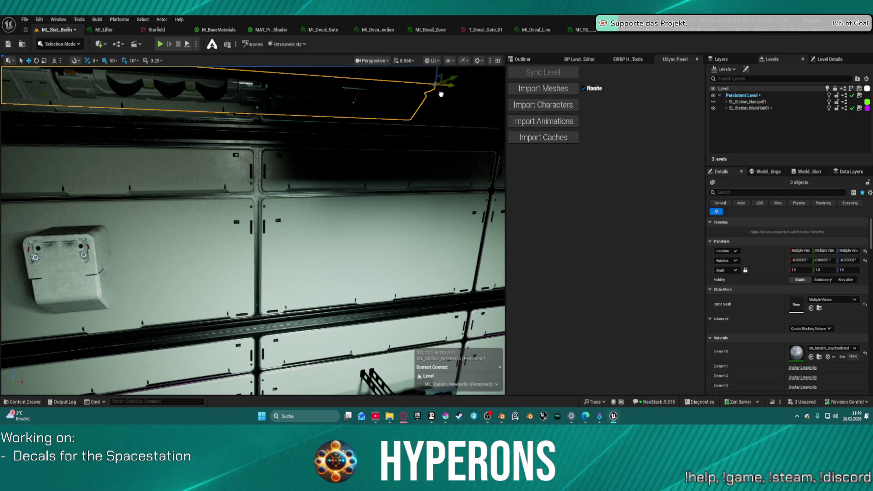
Move the ceiling trims further right and fly along the wall to check their level.
drag(440, 94, 494, 101)
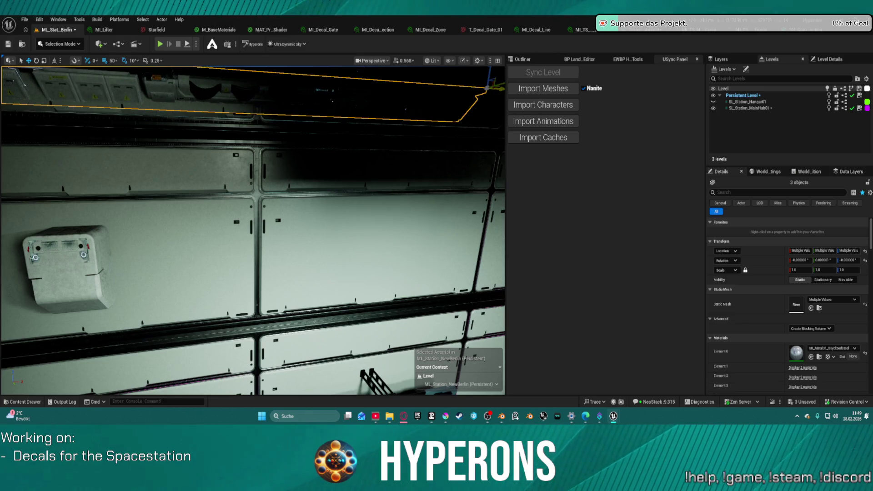
scroll(370, 137, down, 5)
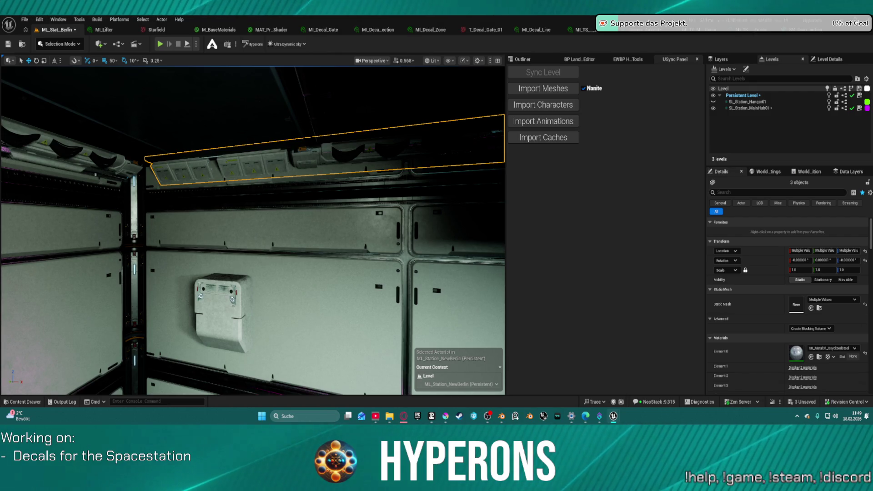
key(Left)
key(Up)
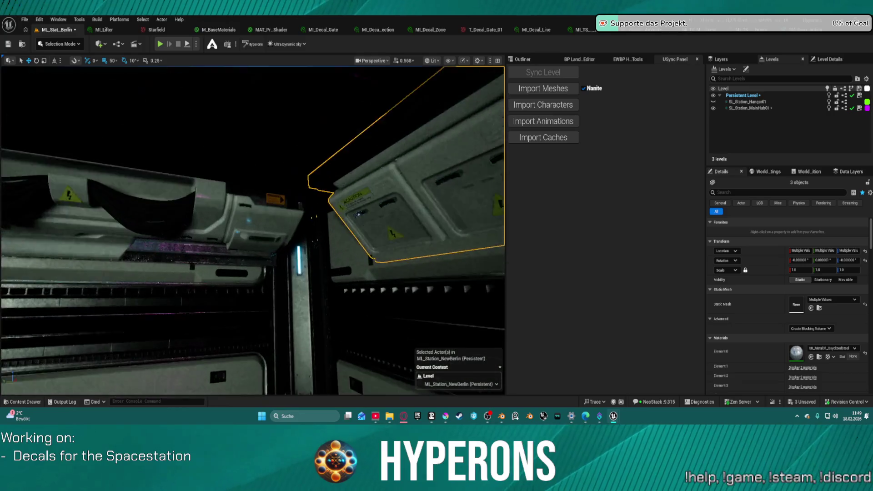
key(Down)
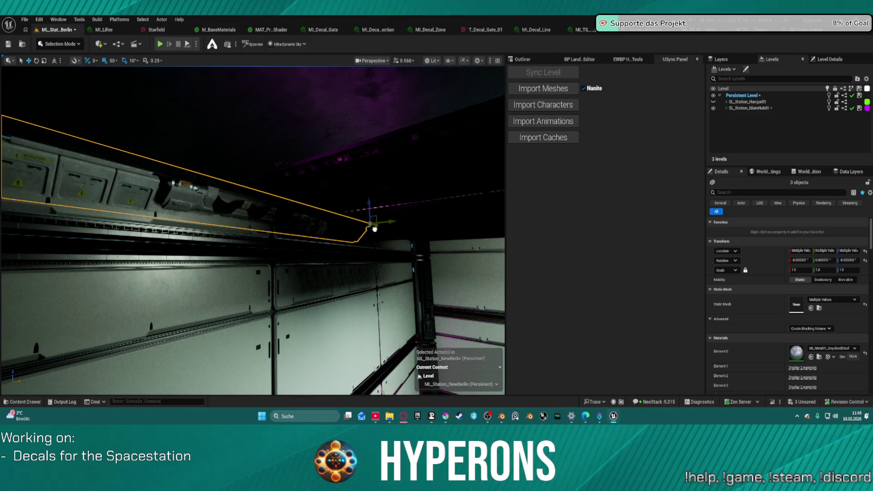
key(Left)
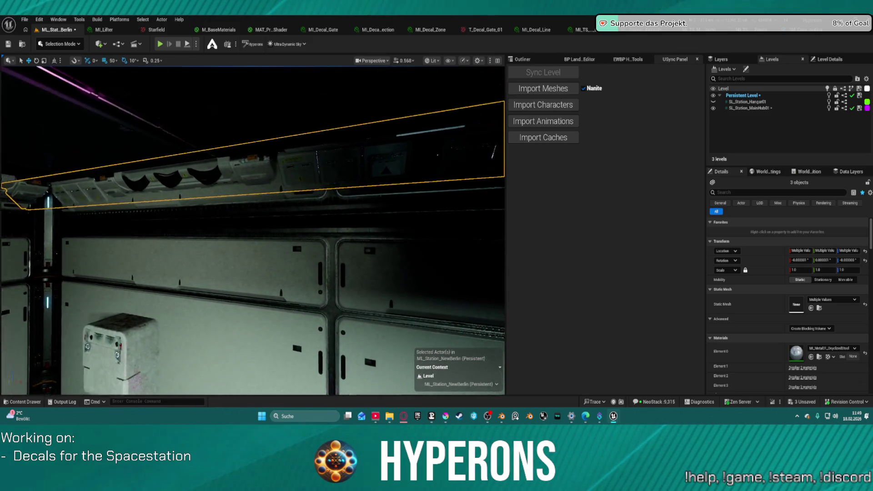
key(Up)
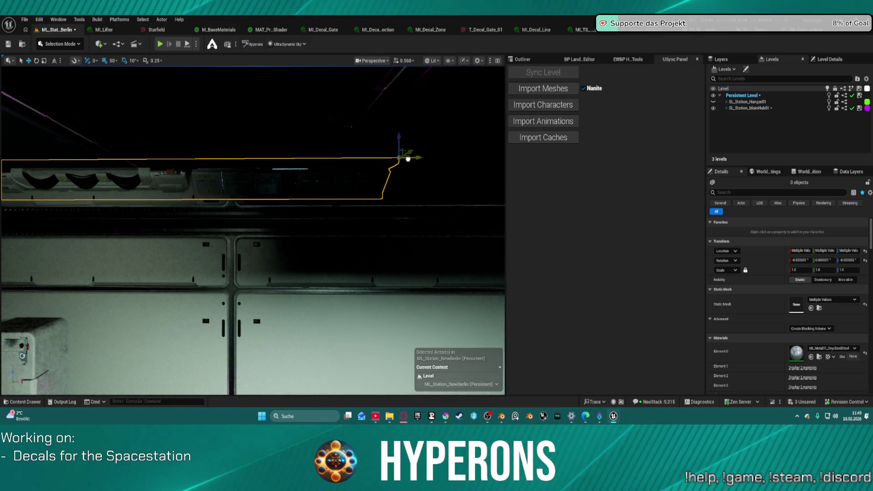
key(Left)
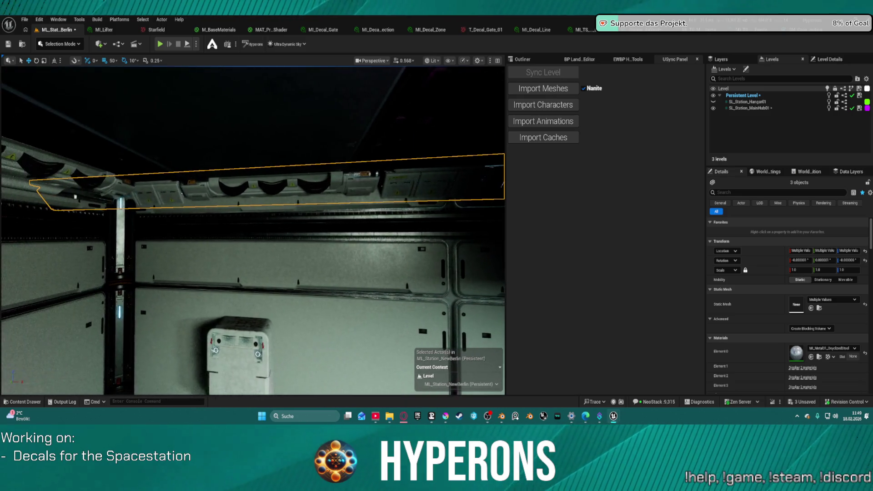
Look along the ceiling to check the trim fit, then select wall section SM_Wall_4m_Section_7m.042.
drag(224, 168, 224, 167)
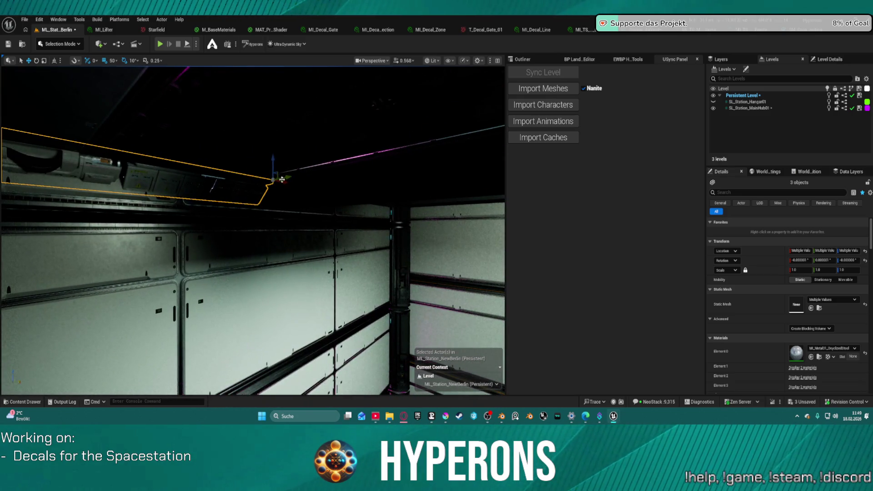
drag(298, 179, 283, 113)
drag(98, 169, 98, 170)
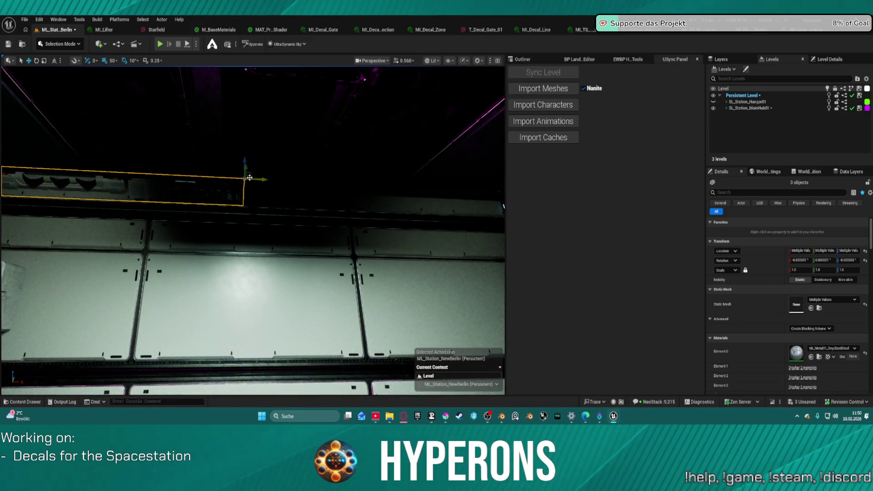
drag(410, 180, 390, 180)
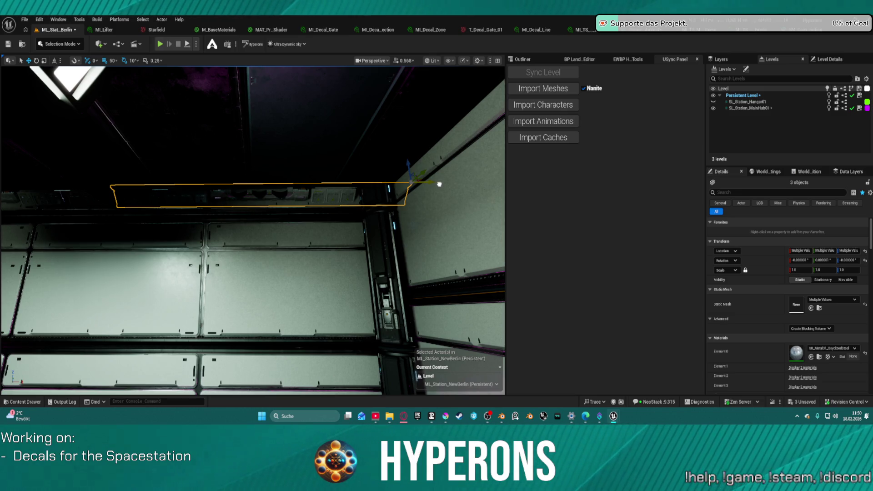
click(352, 249)
drag(353, 249, 352, 249)
Select the two cable-routing strips, move them to the far wall, and rotate them 90°.
drag(147, 180, 146, 180)
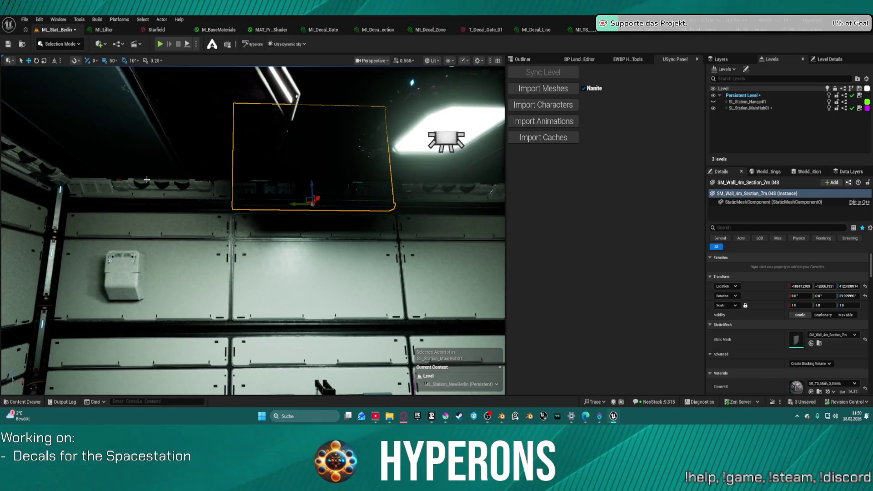
ctrl+click(173, 188)
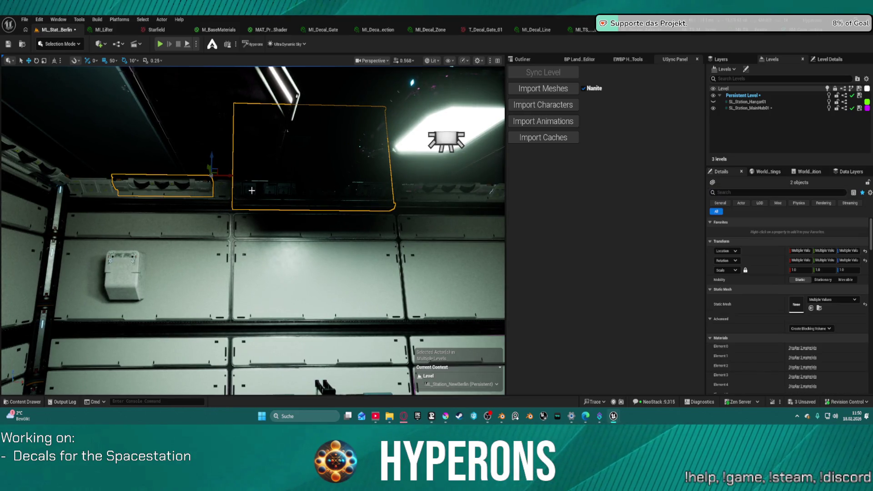
click(251, 190)
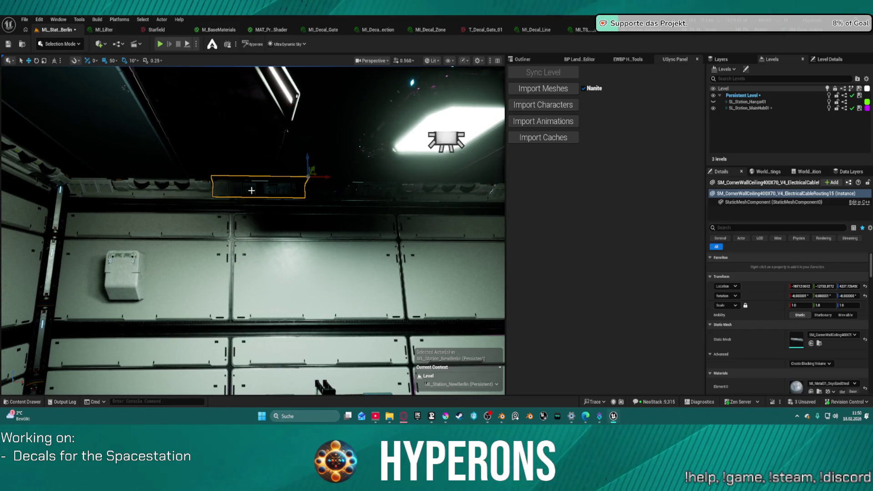
ctrl+click(370, 191)
drag(422, 179, 468, 182)
mouse_move(137, 195)
mouse_down()
mouse_move(273, 200)
mouse_move(344, 191)
mouse_up()
mouse_move(333, 147)
mouse_down()
mouse_move(352, 168)
mouse_move(323, 135)
mouse_move(334, 156)
mouse_up()
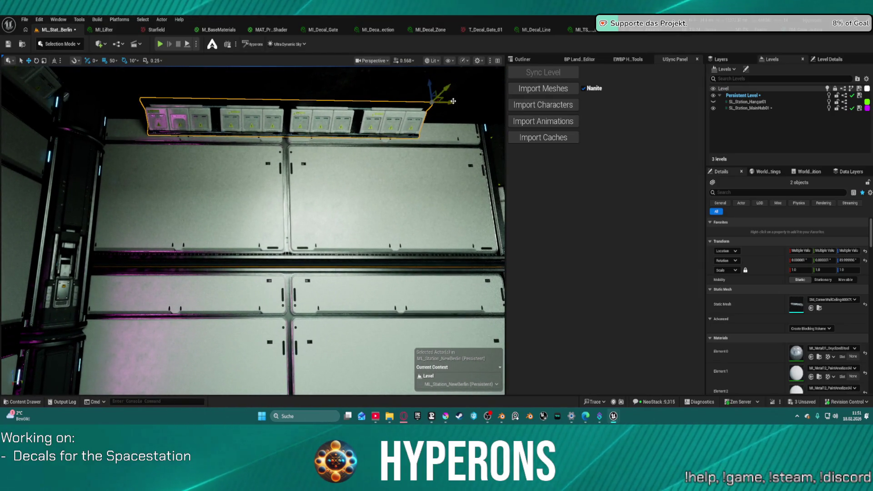
Slide the cable strips left, shift the right strip 100 units further, then place a smart storage unit.
mouse_move(449, 106)
mouse_down()
mouse_move(342, 107)
mouse_move(500, 104)
mouse_up()
click(384, 117)
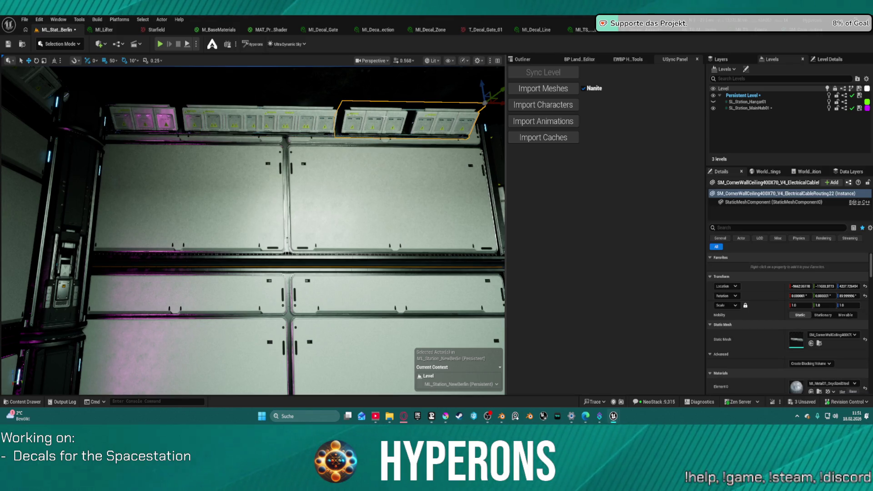
click(338, 116)
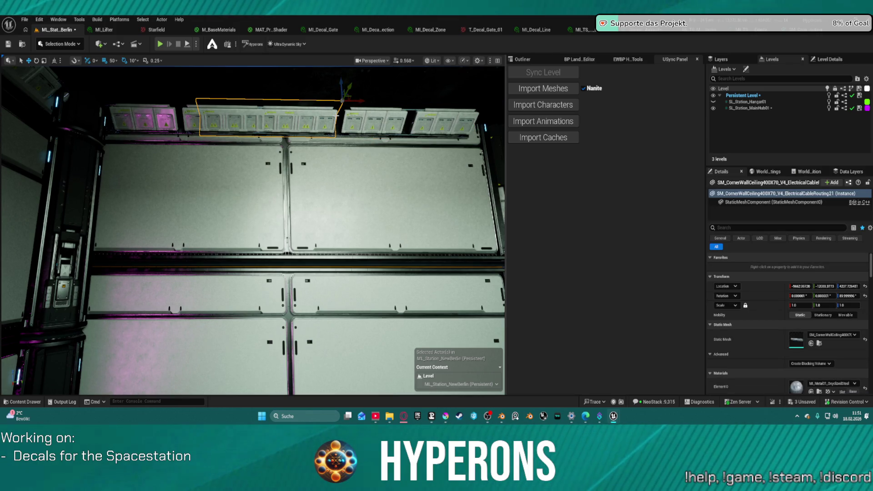
key(Escape)
click(455, 119)
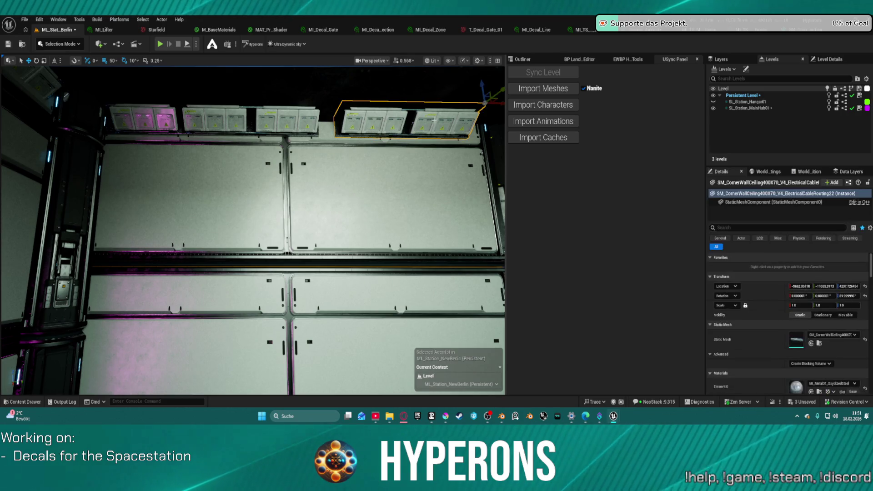
drag(502, 106, 386, 100)
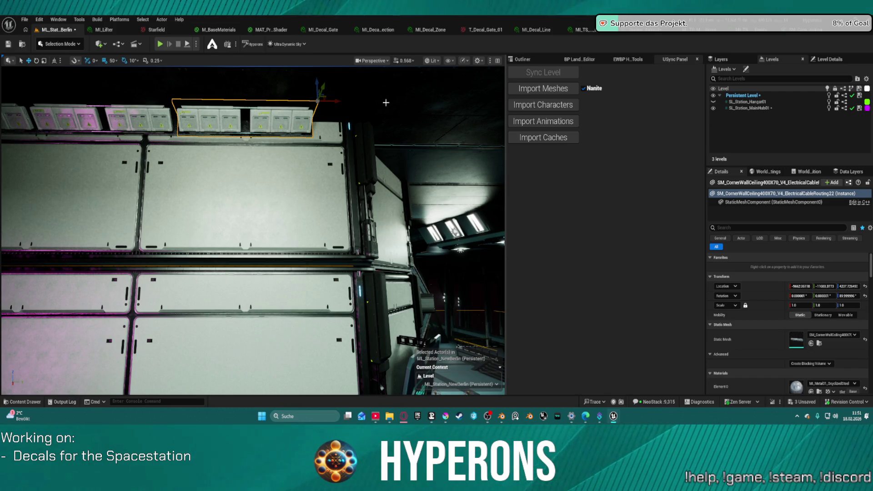
mouse_move(539, 274)
mouse_down()
mouse_move(522, 319)
mouse_move(222, 318)
mouse_move(229, 164)
mouse_move(219, 200)
mouse_up()
Rotate the placed smart storage unit against the wall, then delete it.
key(e)
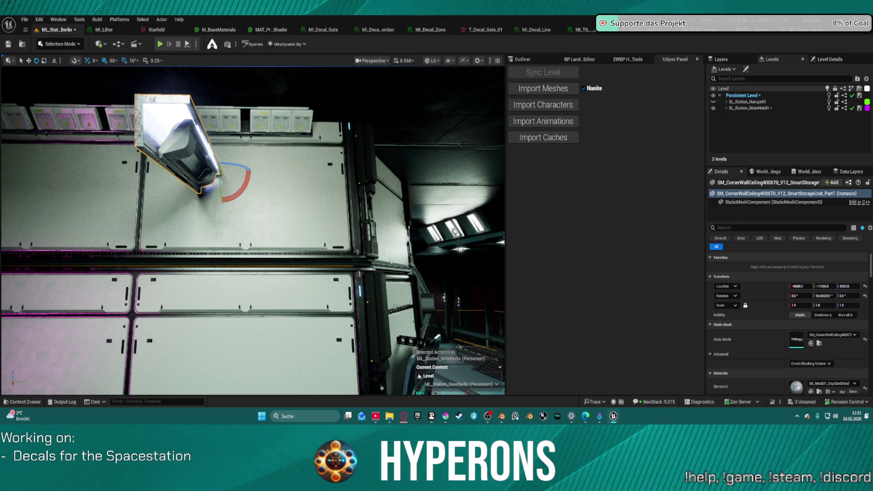
drag(238, 163, 202, 182)
key(Delete)
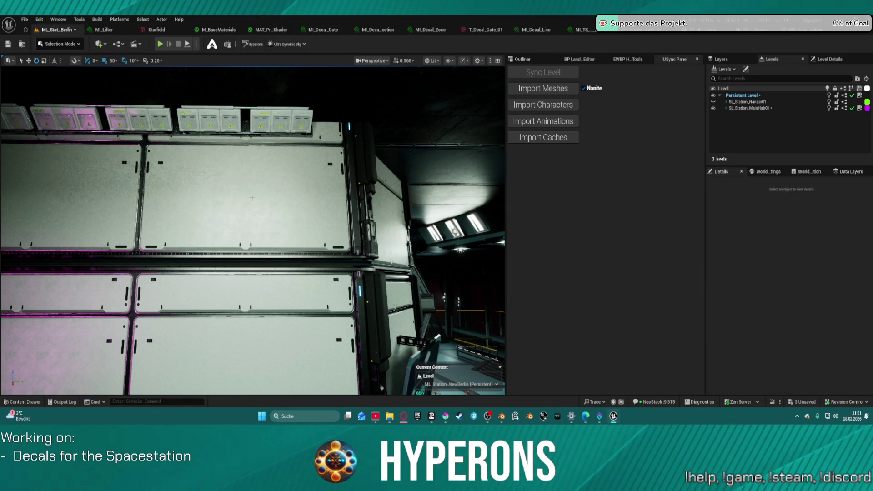
Select a cable-routing mesh on the ceiling and slide it right along the wall top.
mouse_move(334, 169)
mouse_down()
mouse_move(273, 136)
mouse_move(263, 140)
mouse_up()
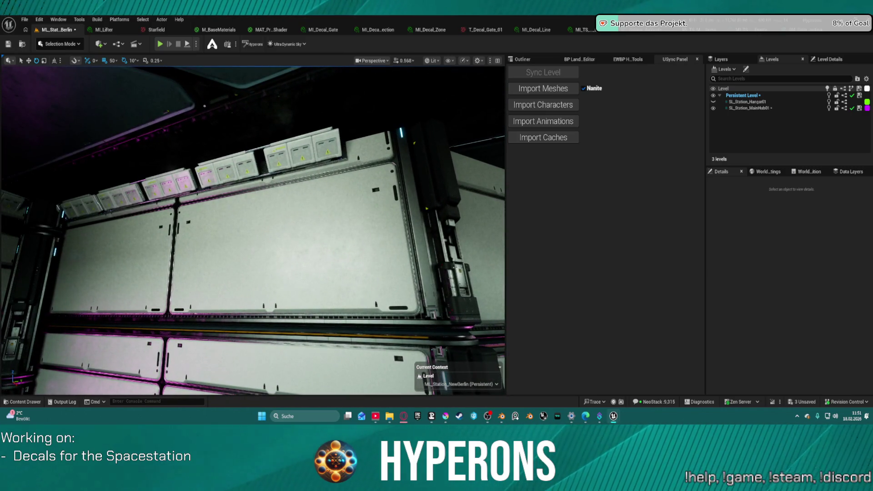
click(272, 154)
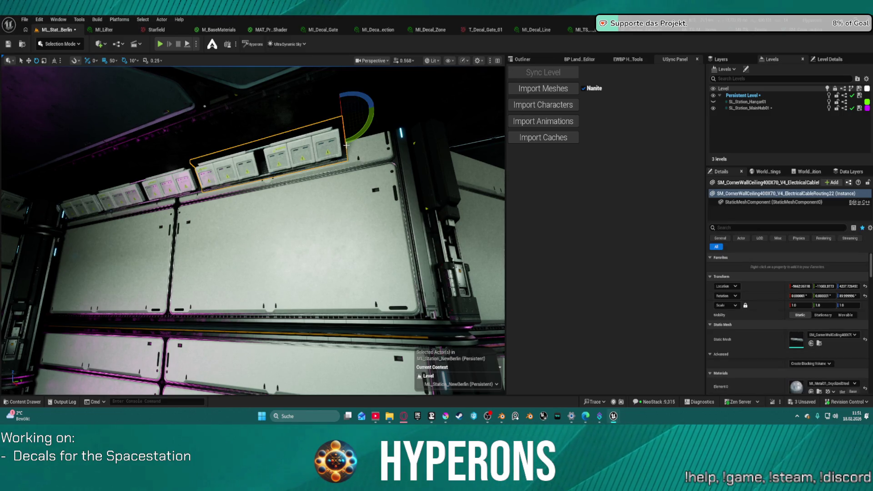
key(w)
drag(364, 110, 442, 103)
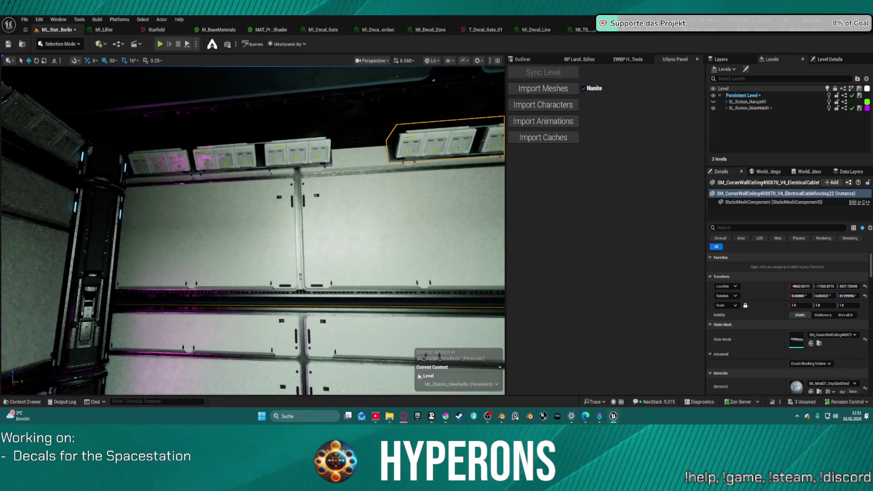
click(345, 142)
mouse_move(354, 130)
mouse_down()
mouse_move(306, 137)
mouse_move(313, 136)
mouse_up()
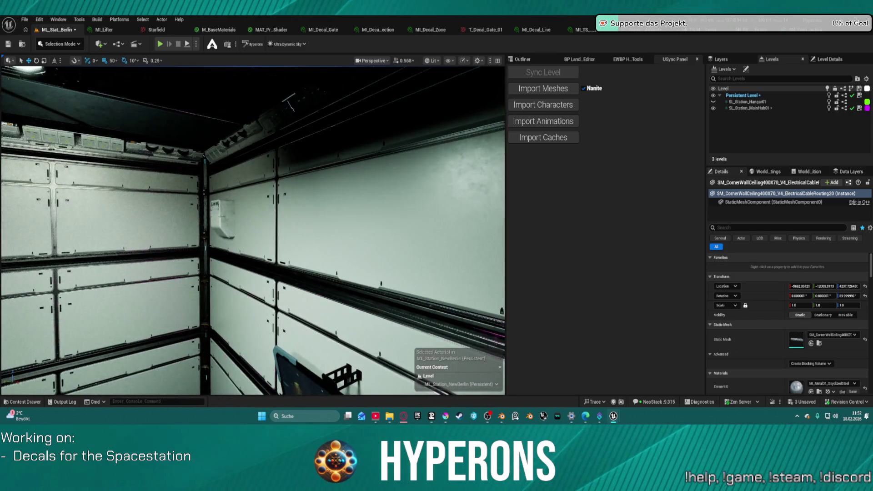
Select SM_Generator_V1 and move it onto the upper wall panel, undoing a misplacement.
click(224, 220)
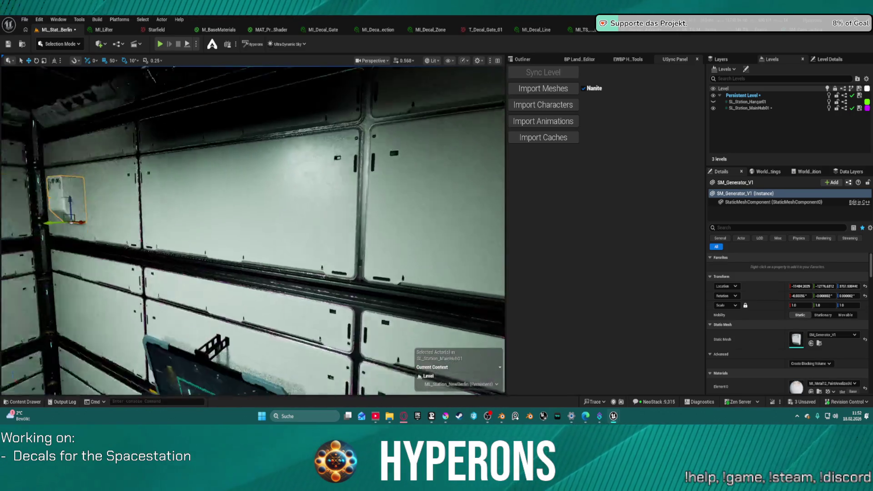
drag(159, 216, 370, 255)
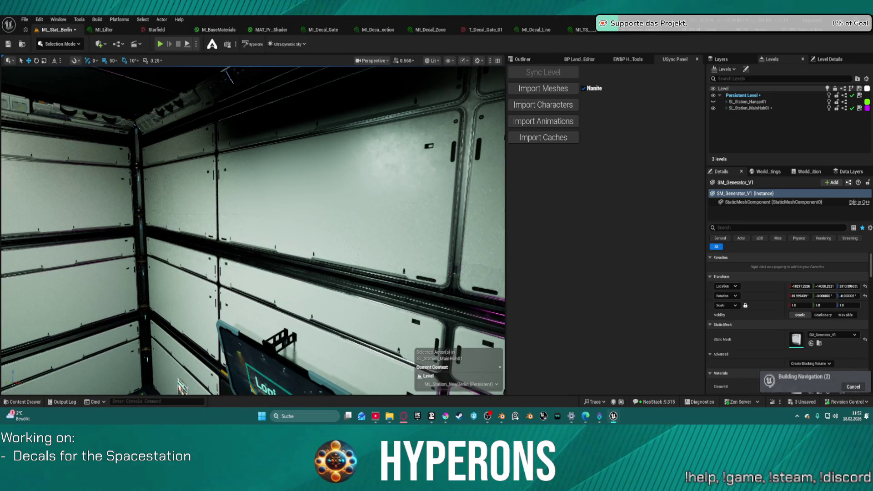
scroll(243, 173, down, 3)
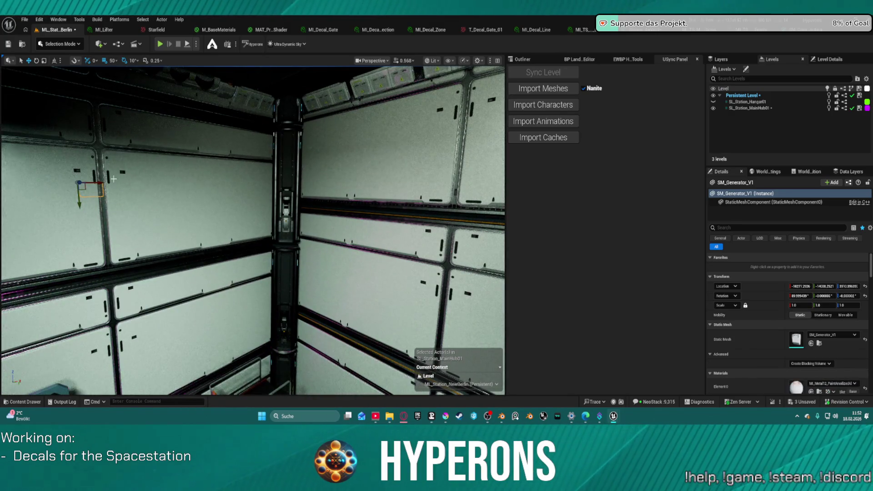
drag(81, 183, 86, 183)
key(ctrl+z)
key(f)
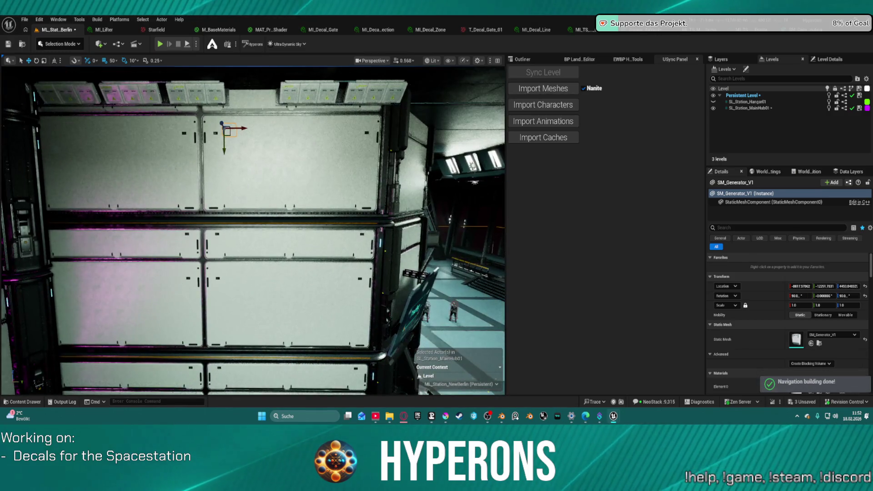
mouse_move(222, 123)
mouse_down()
mouse_move(245, 132)
mouse_move(243, 115)
mouse_up()
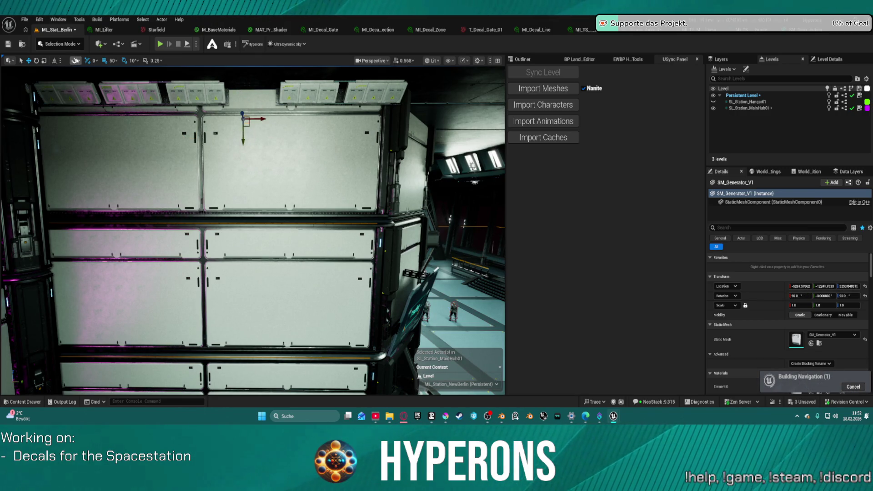
Enable Surface snapping and reposition the generator flush on the wall, undoing one move.
click(75, 60)
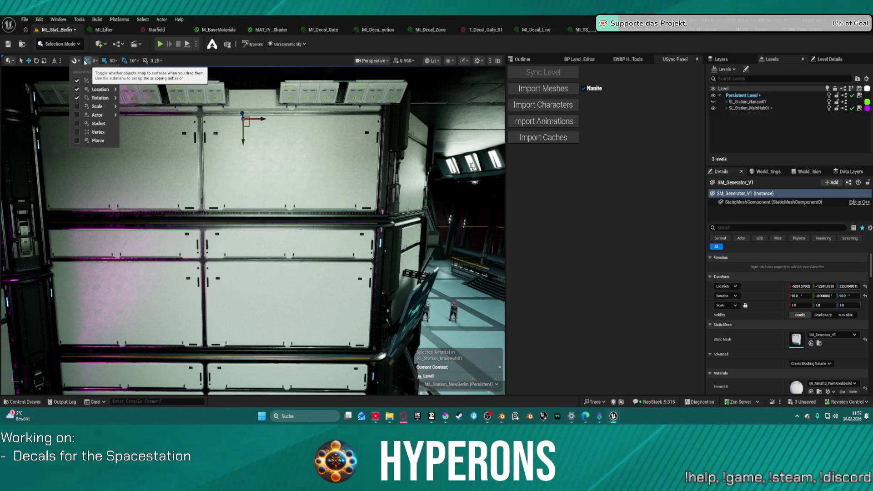
mouse_move(244, 121)
mouse_down()
mouse_move(265, 132)
mouse_move(256, 190)
mouse_move(239, 155)
mouse_move(237, 182)
mouse_up()
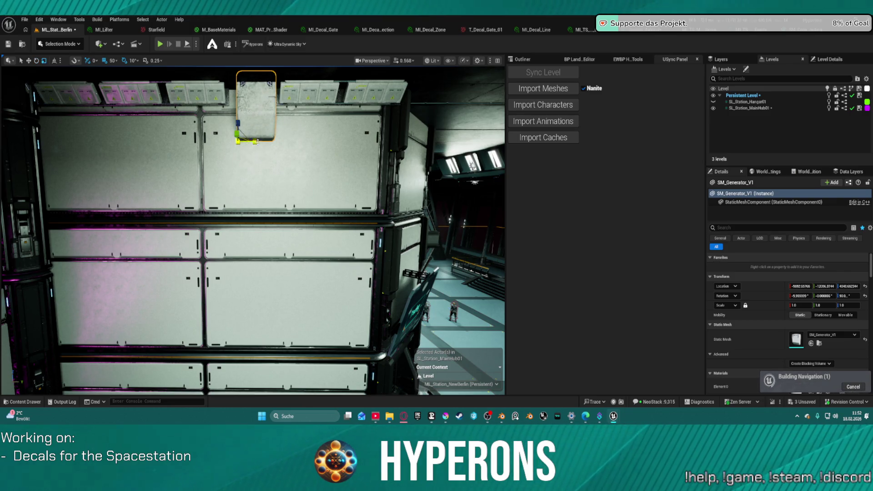
drag(237, 119, 245, 162)
key(ctrl+z)
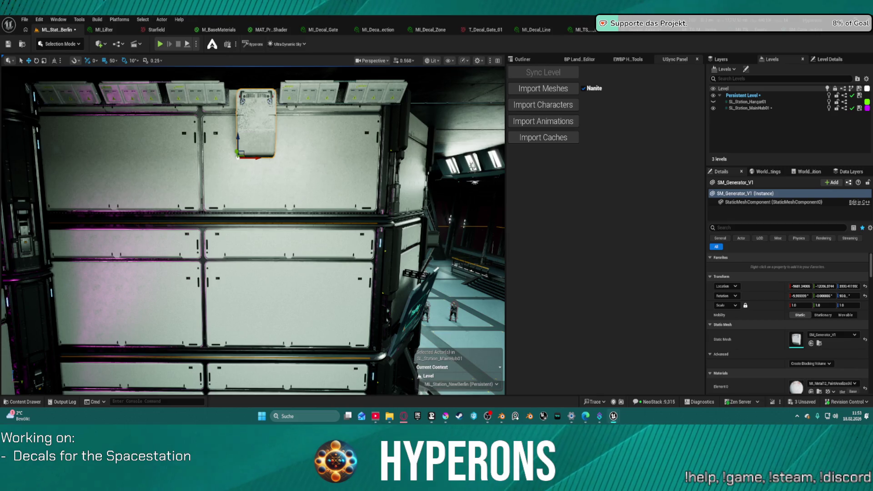
mouse_move(252, 228)
mouse_down()
mouse_move(225, 234)
mouse_move(241, 255)
mouse_move(251, 220)
mouse_move(254, 235)
mouse_up()
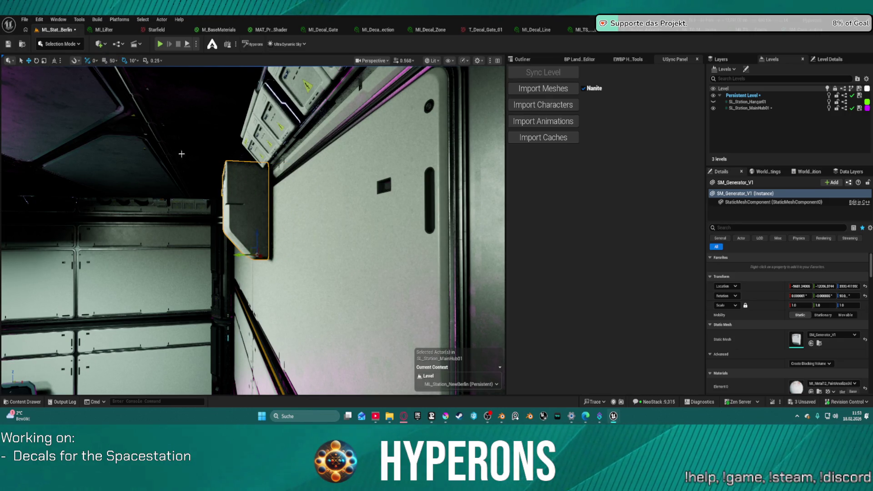
mouse_move(240, 255)
mouse_down()
mouse_move(257, 243)
mouse_move(264, 191)
mouse_move(255, 217)
mouse_move(314, 322)
mouse_move(311, 368)
mouse_up()
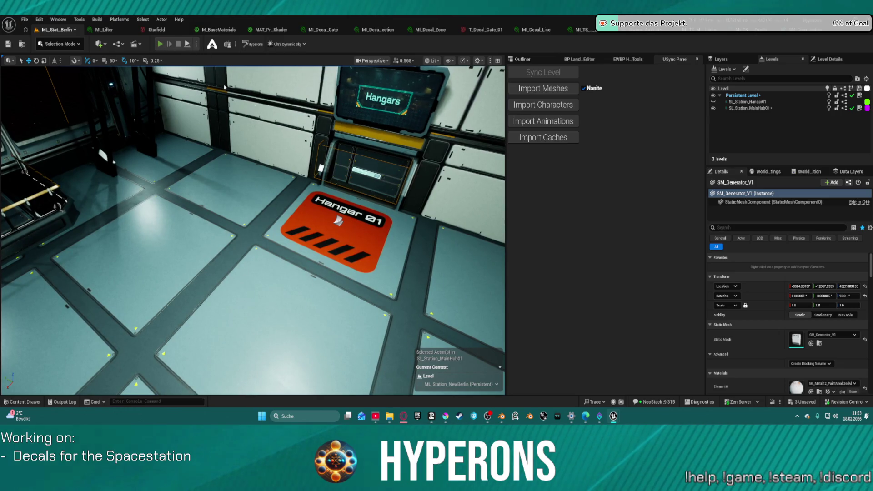
Launch Play In Editor with Alt+P to walk the player character around the hangar.
key(alt+p)
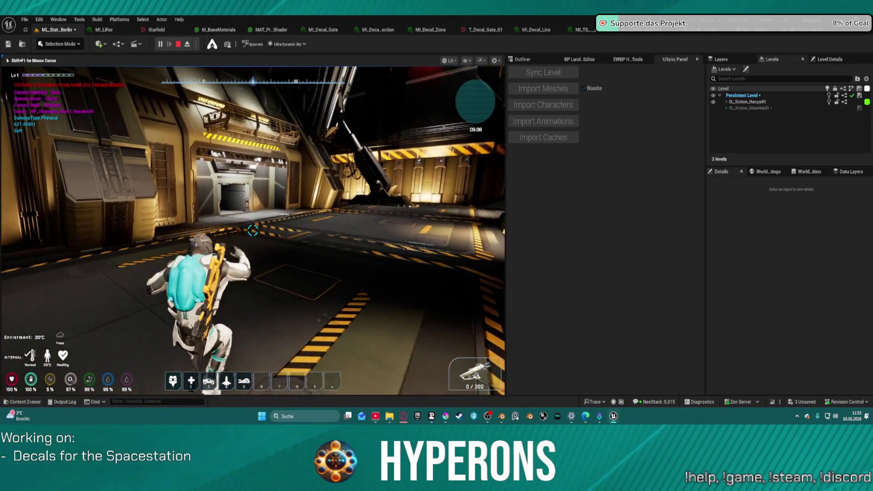
Jump along the walkway, ride the elevator to level 1, and run to the Logistics room.
key(w)
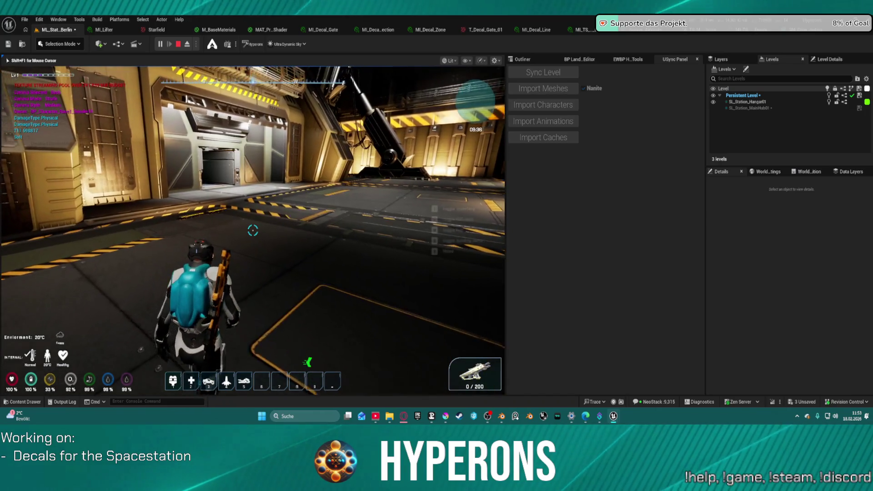
key(space)
key(w)
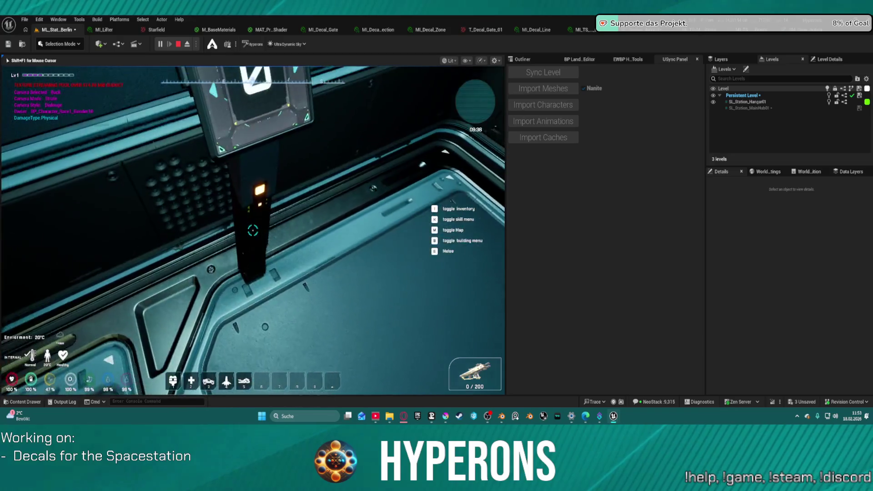
click(252, 230)
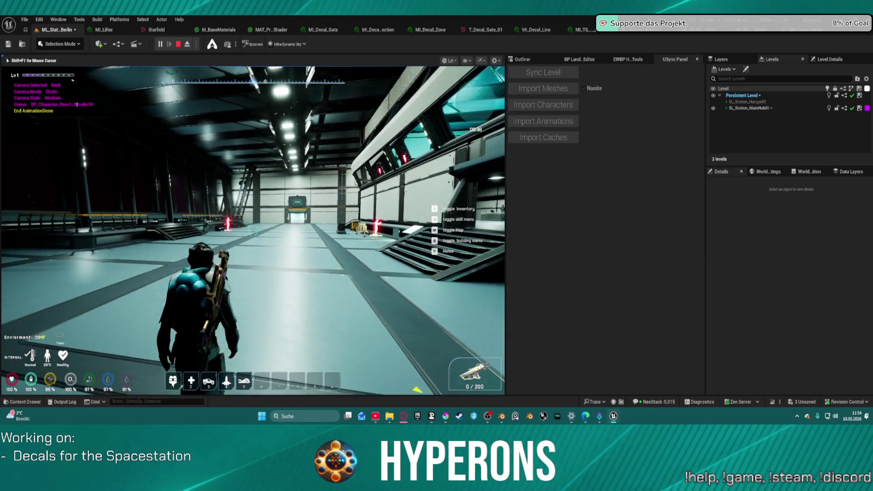
key(w)
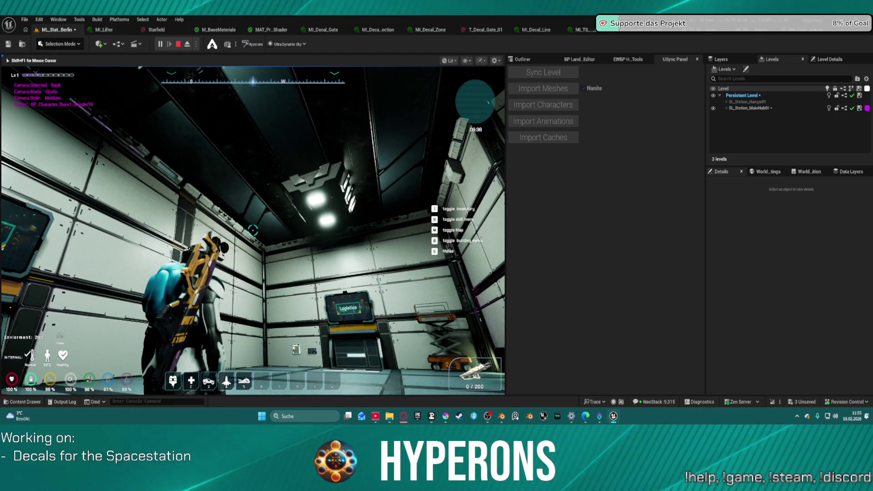
key(super)
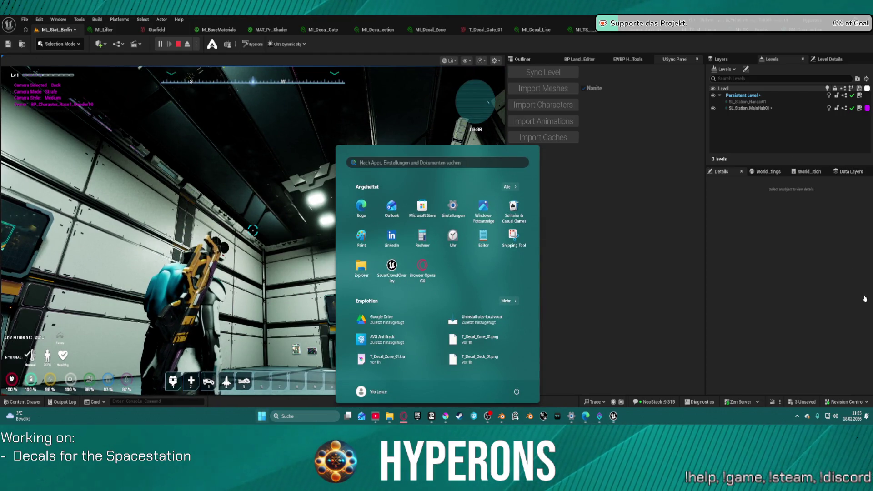
Dismiss the Start menu and open Einstellungen (Windows Settings) from the Win+X menu.
click(631, 245)
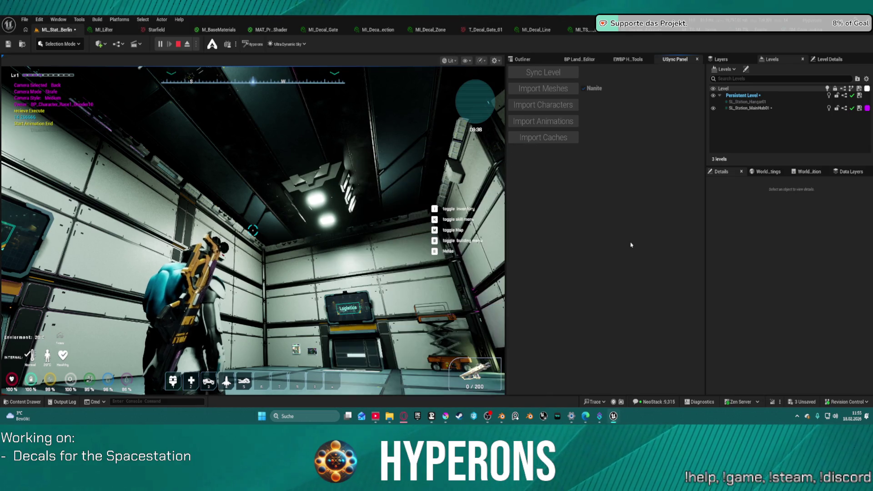
right_click(262, 416)
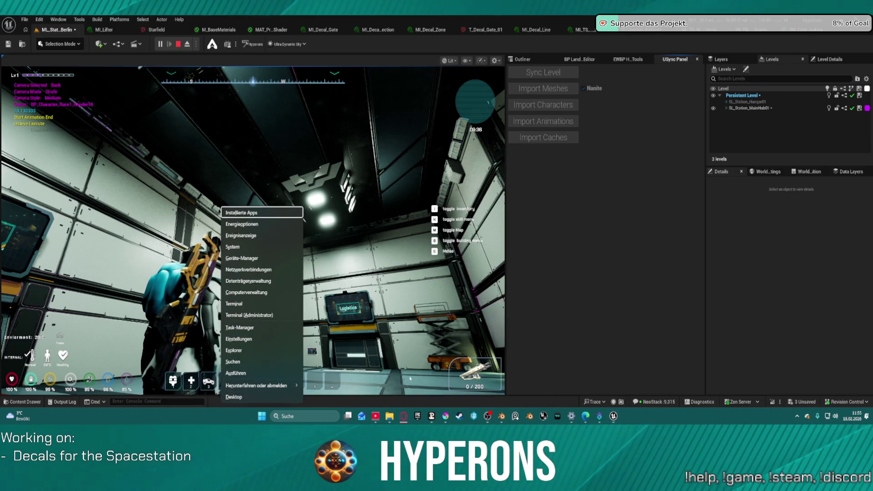
click(255, 247)
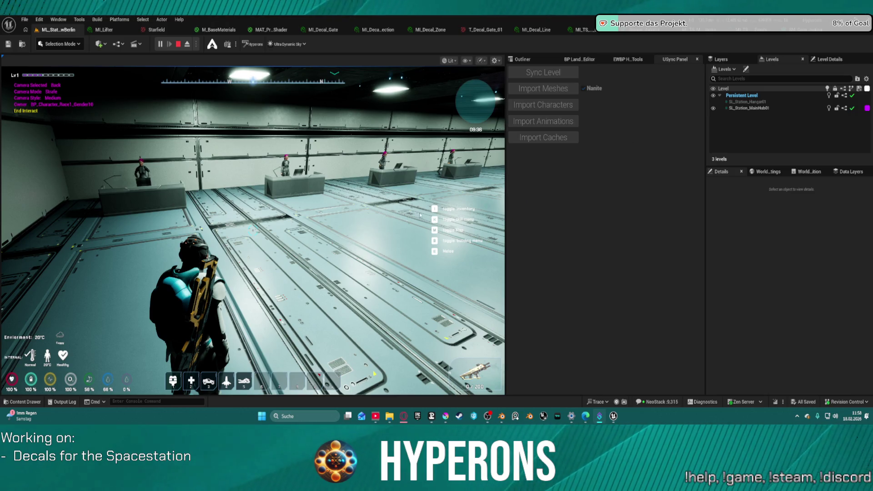
Walk the character past the reception desks and round counter toward the far wall panels.
click(324, 208)
key(w)
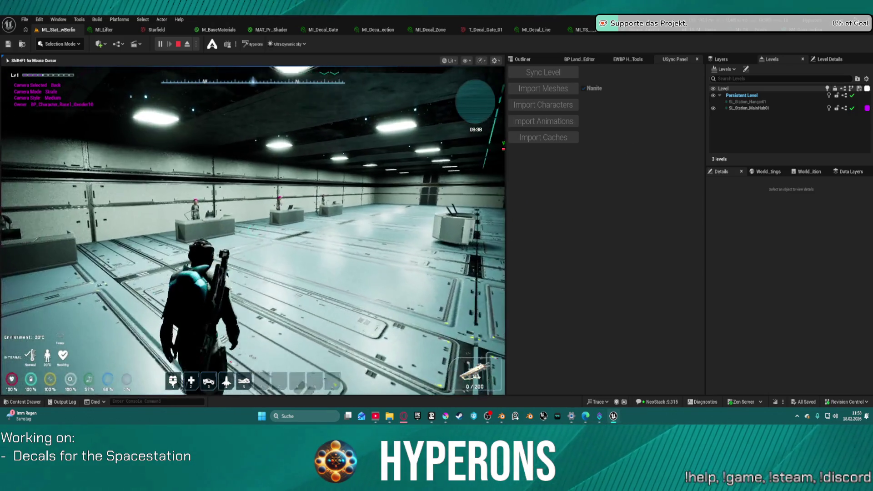
key(w)
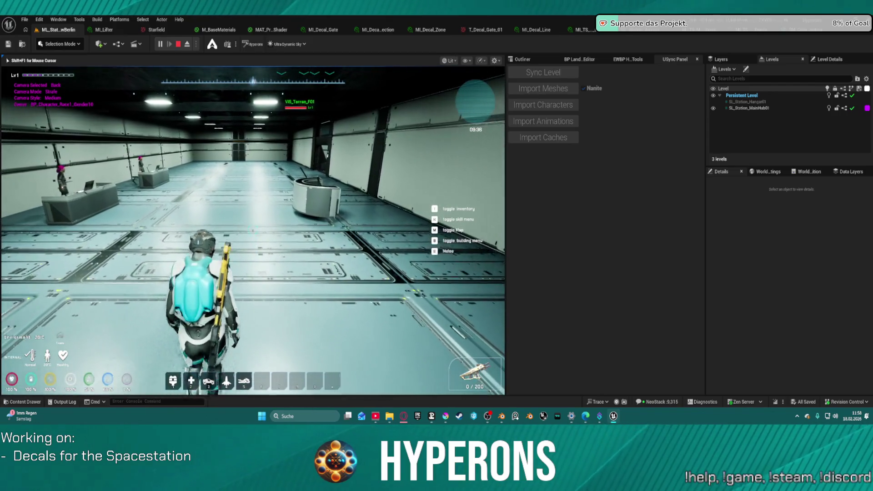
key(w)
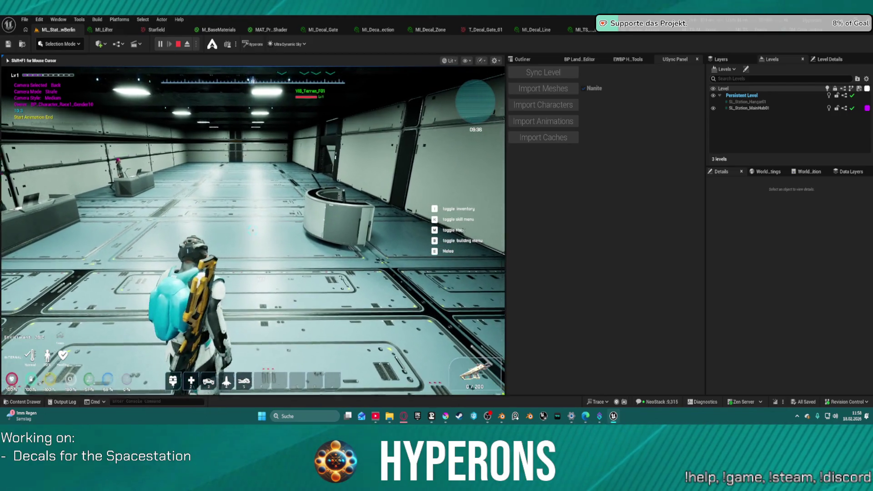
key(super)
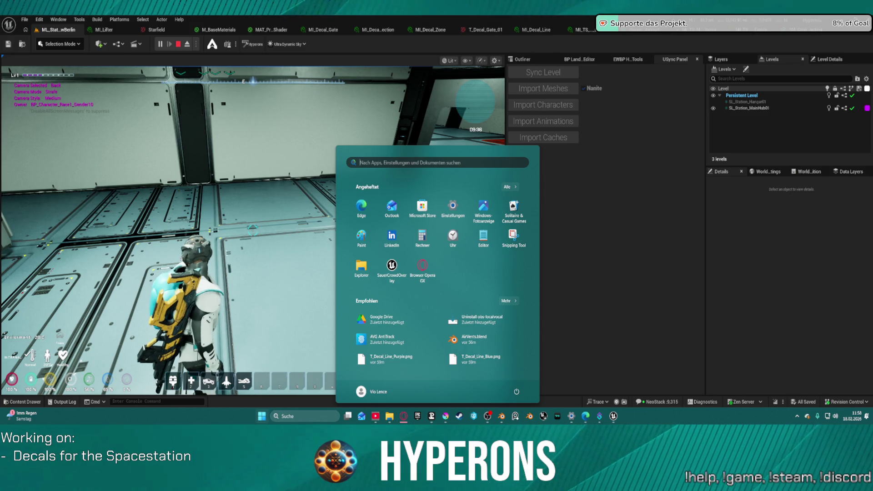
Close the Start menu with Escape to reveal the character before the wall panels.
key(Escape)
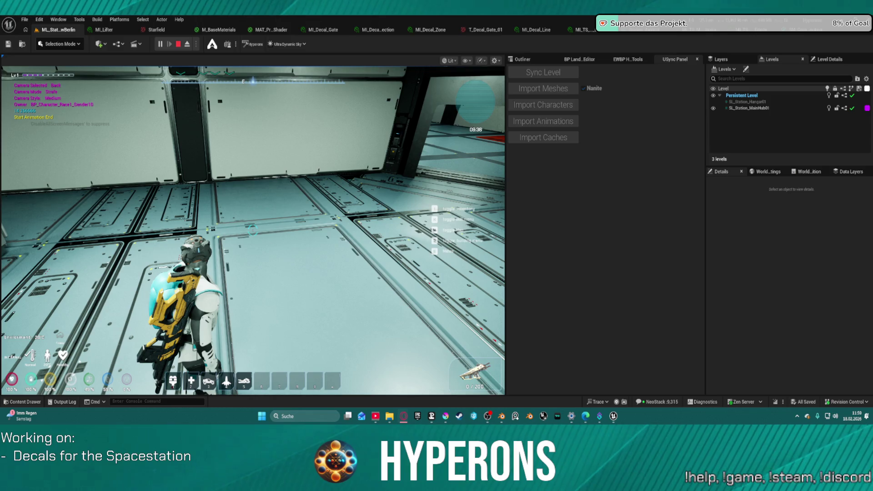
Walk the character through the doorway into the hangar, facing the Trading entrance and stairs.
click(259, 304)
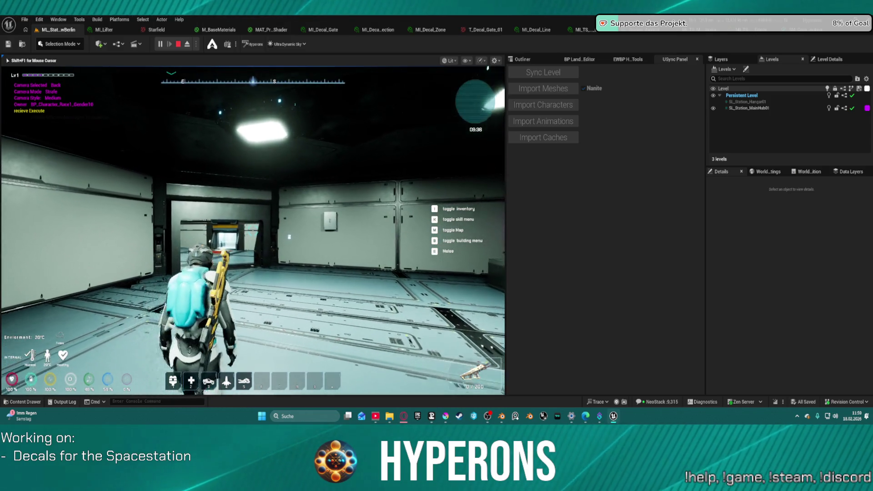
key(w)
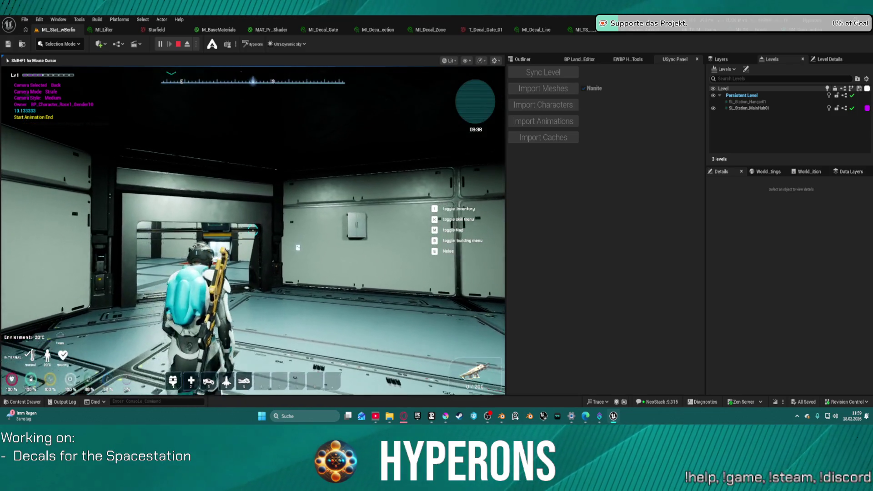
key(w)
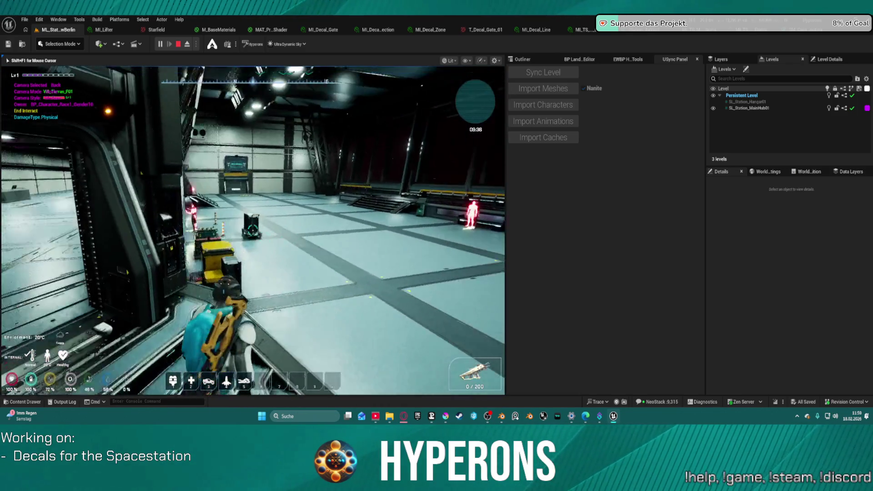
key(w)
key(super)
key(Escape)
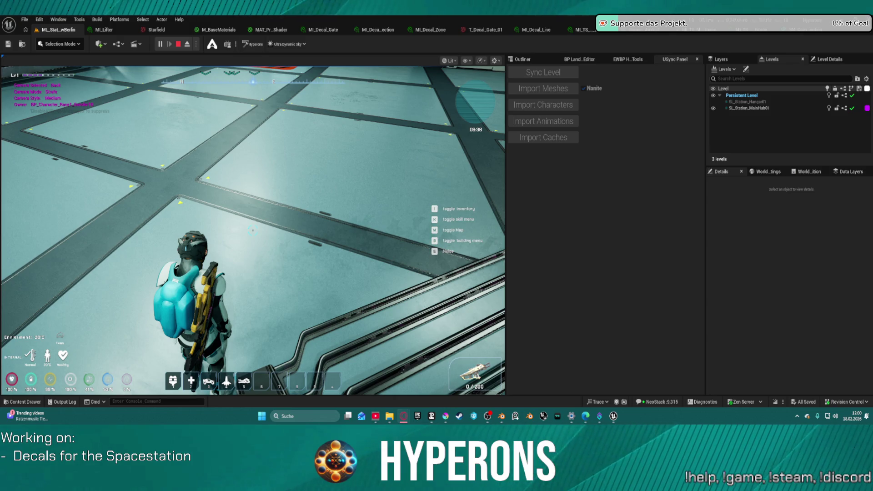
click(356, 203)
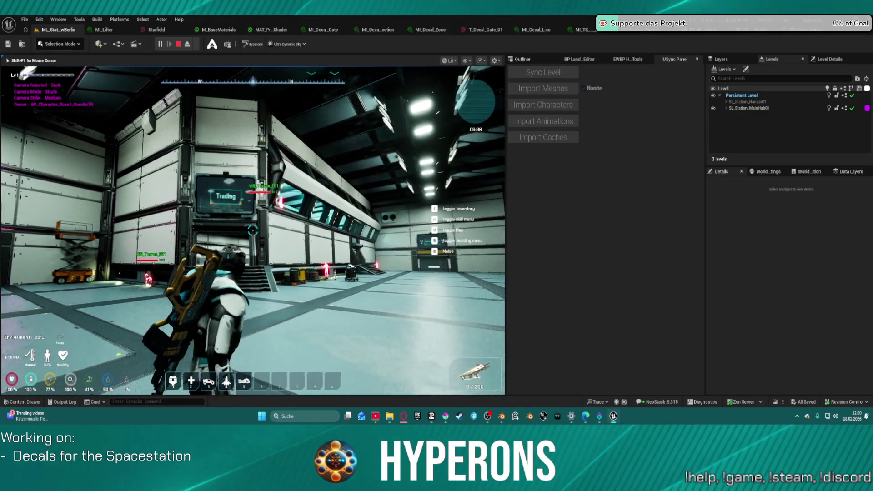
Run across the hangar, climb the stairs to the counters, then end the play-test with Esc.
key(w)
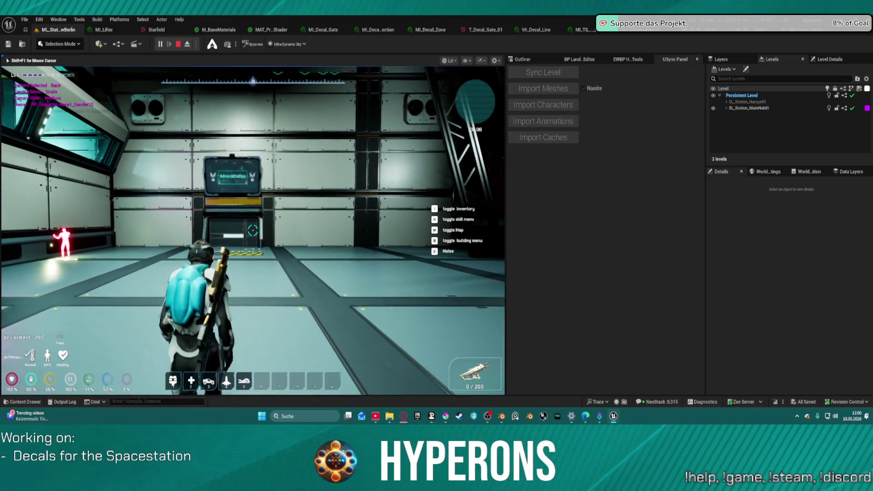
key(w)
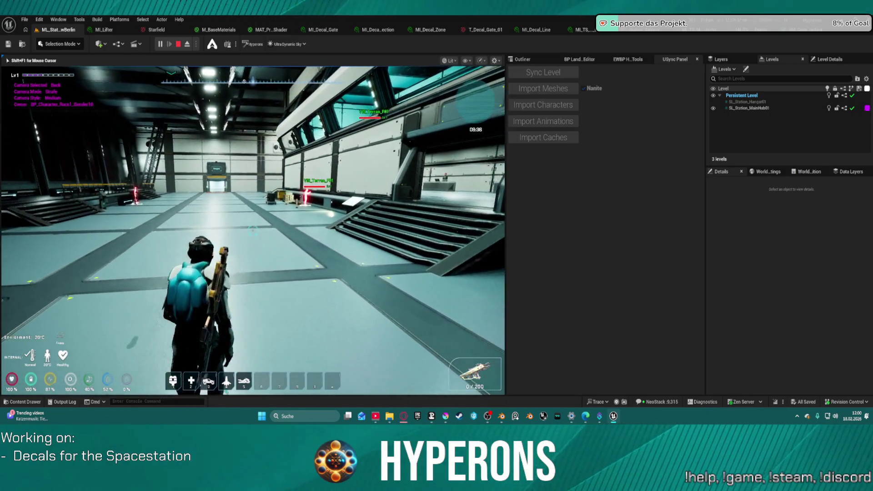
mouse_move(252, 229)
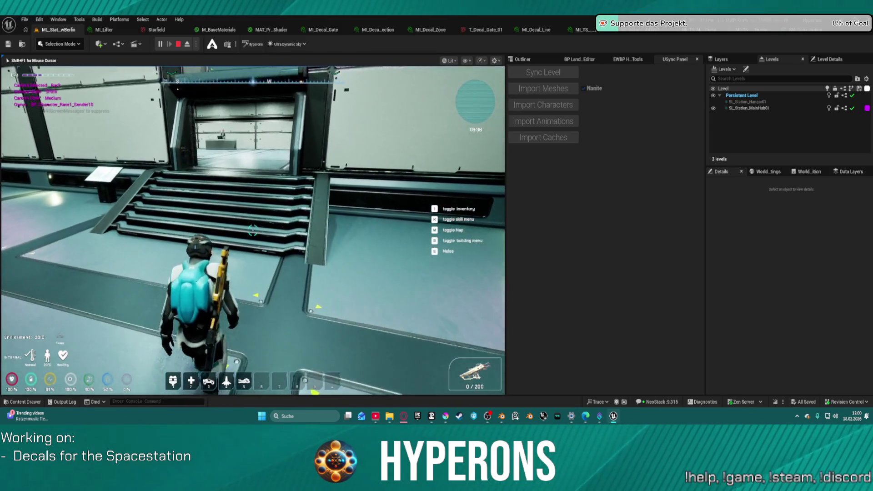
key(w)
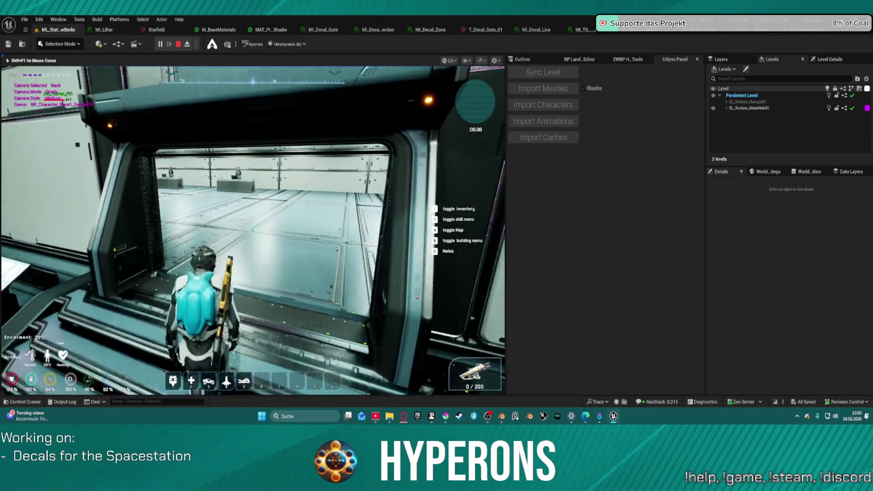
key(w)
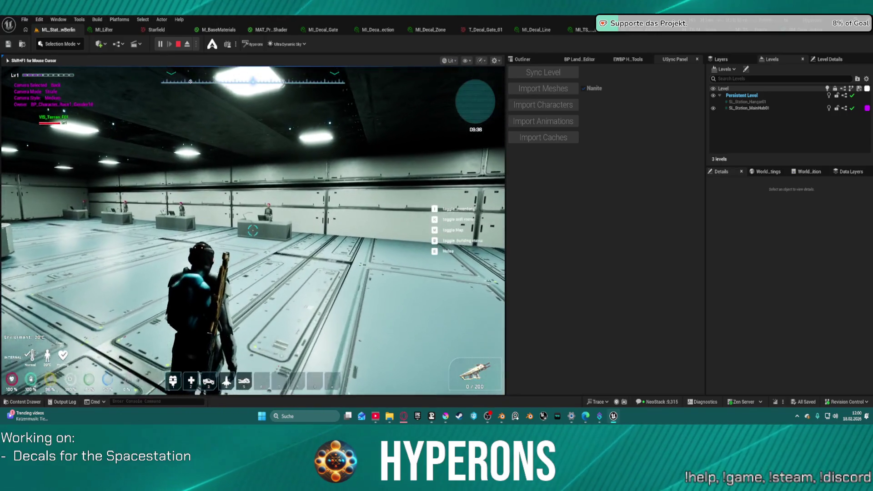
key(w)
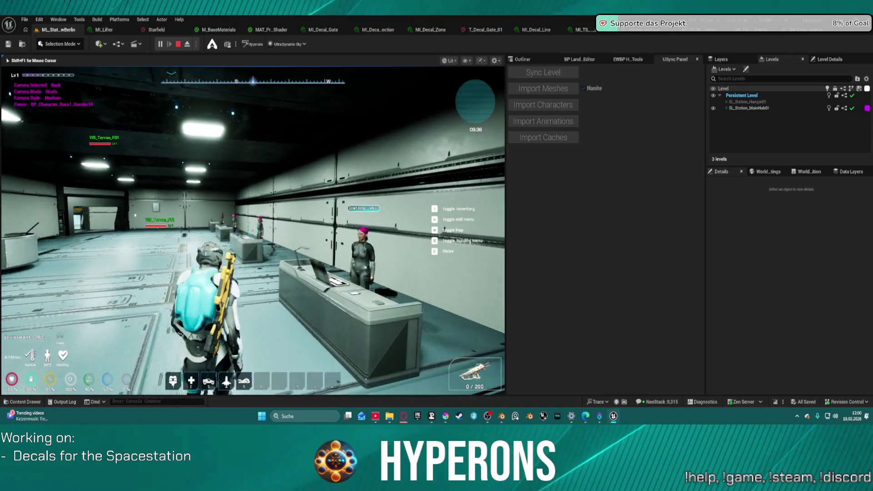
key(w)
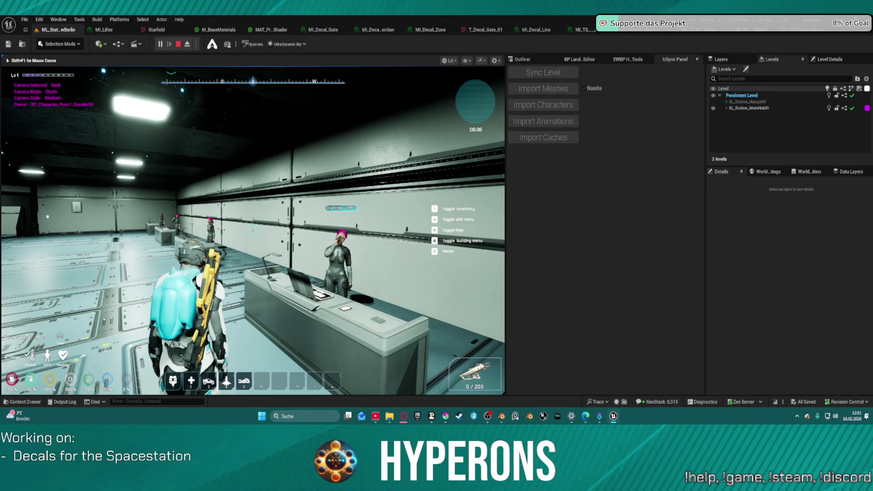
key(Escape)
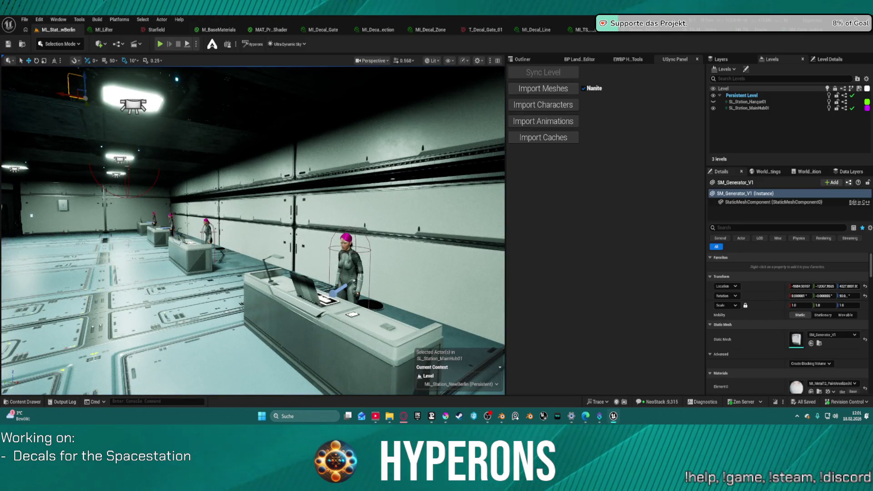
Select the ceiling cable-routing trim and find its mesh in the ScifiBase_Genesis Meshes folder.
mouse_move(252, 227)
mouse_down()
mouse_move(354, 227)
mouse_move(368, 155)
mouse_move(346, 166)
mouse_move(346, 182)
mouse_move(267, 66)
mouse_up()
key(ctrl+space)
key(ctrl+space)
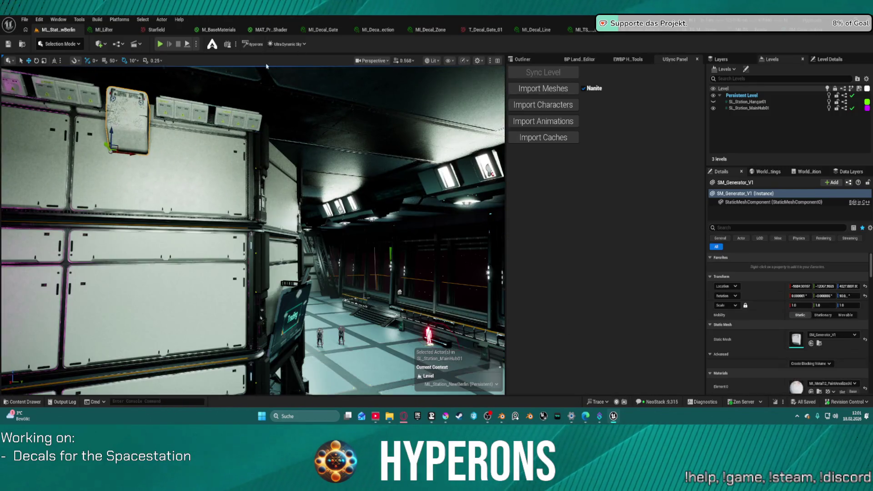
click(209, 112)
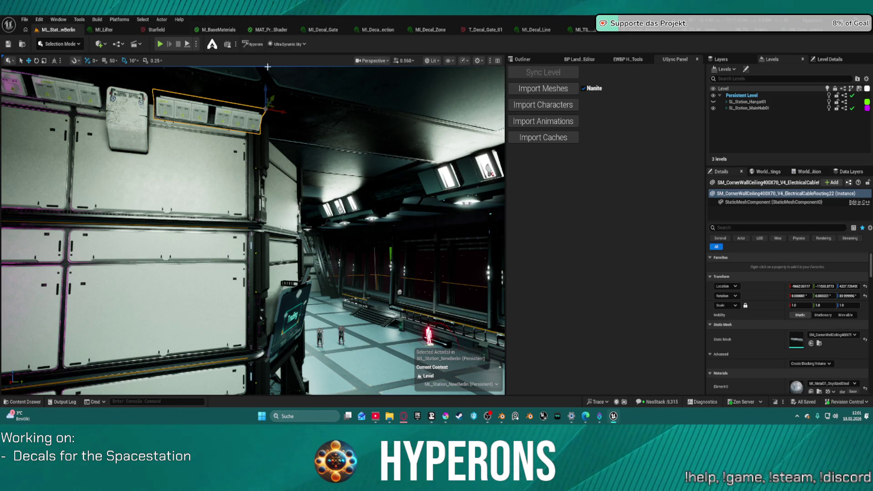
click(820, 344)
right_click(375, 314)
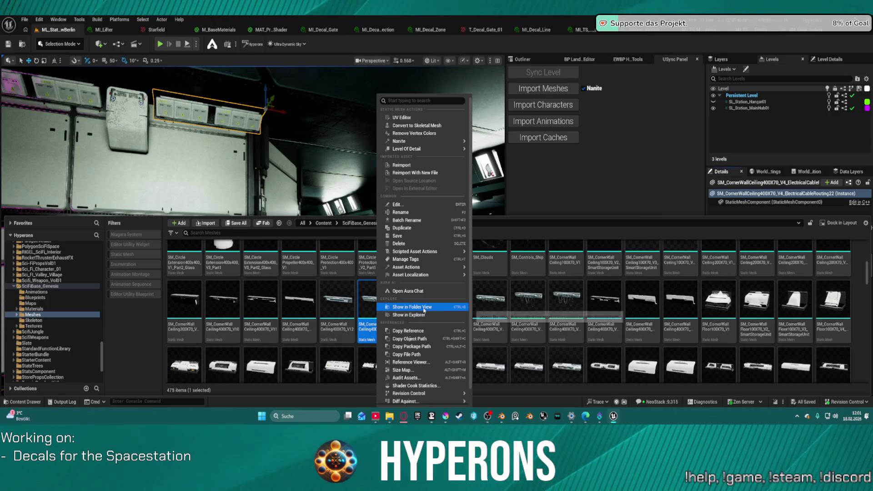
mouse_move(423, 141)
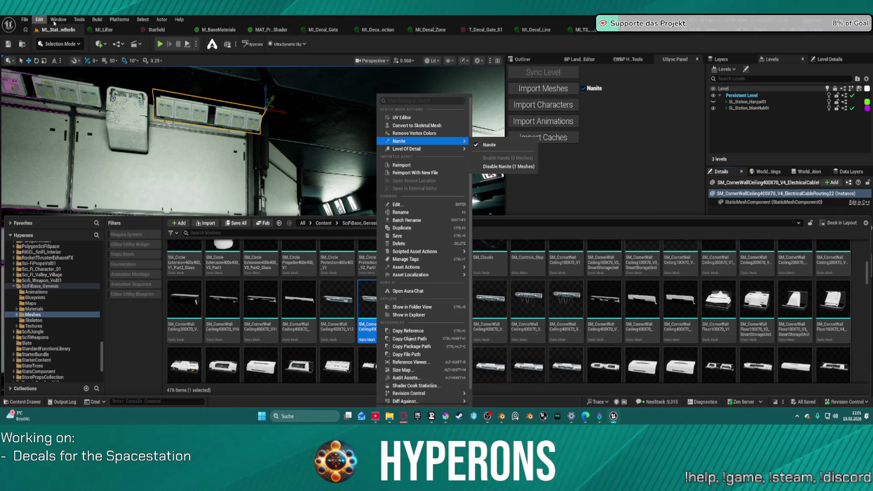
click(58, 20)
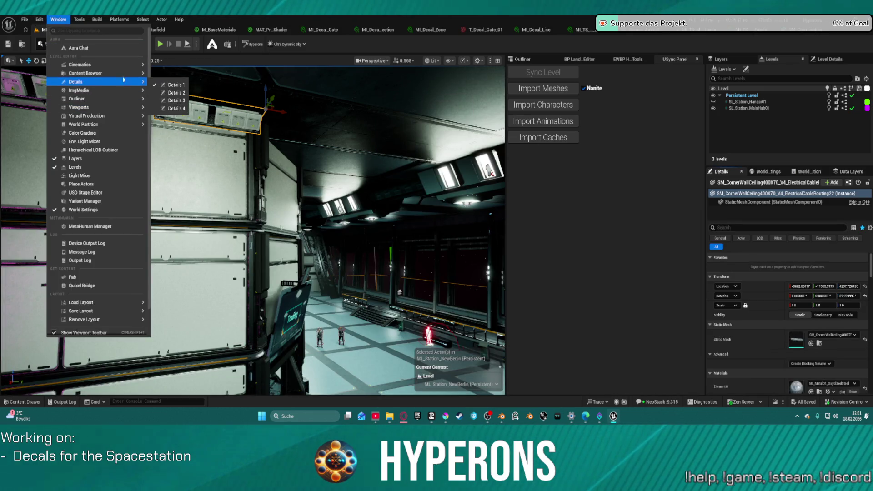
mouse_move(105, 73)
click(200, 78)
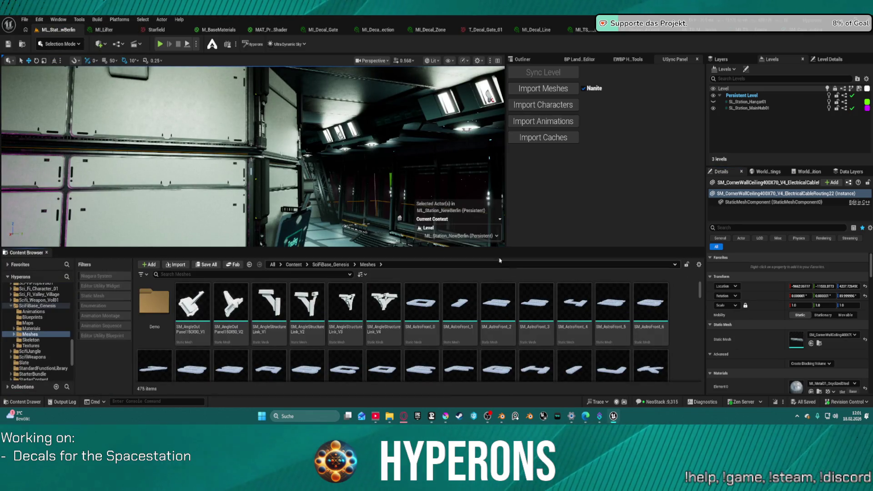
click(58, 19)
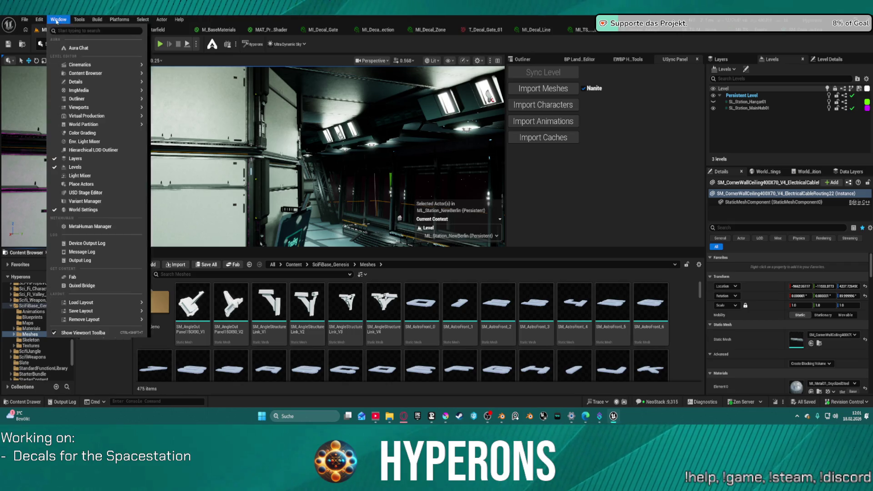
mouse_move(141, 73)
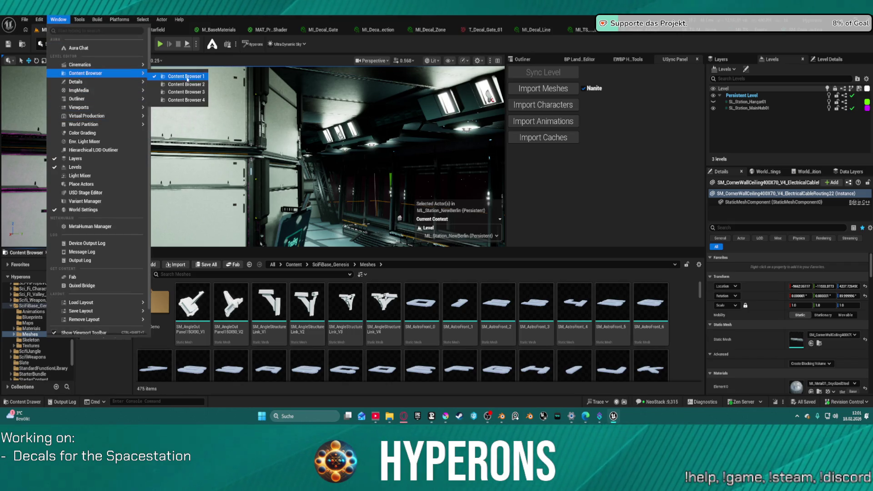
click(189, 84)
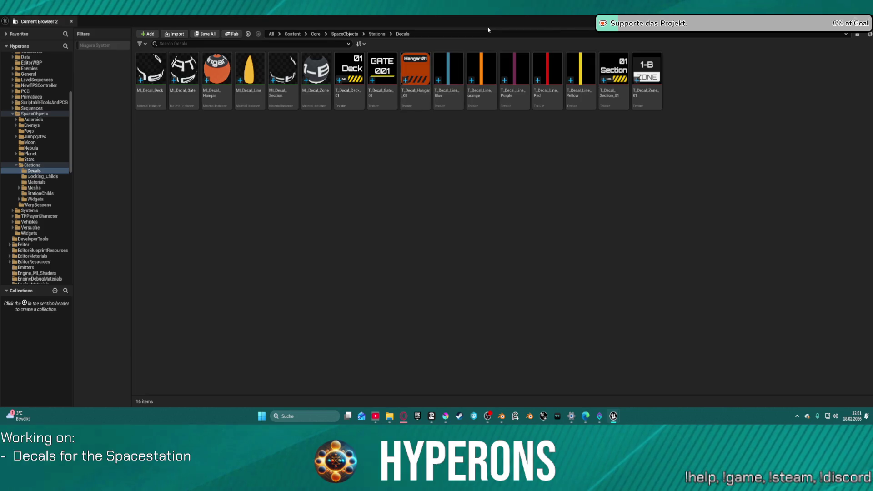
click(864, 21)
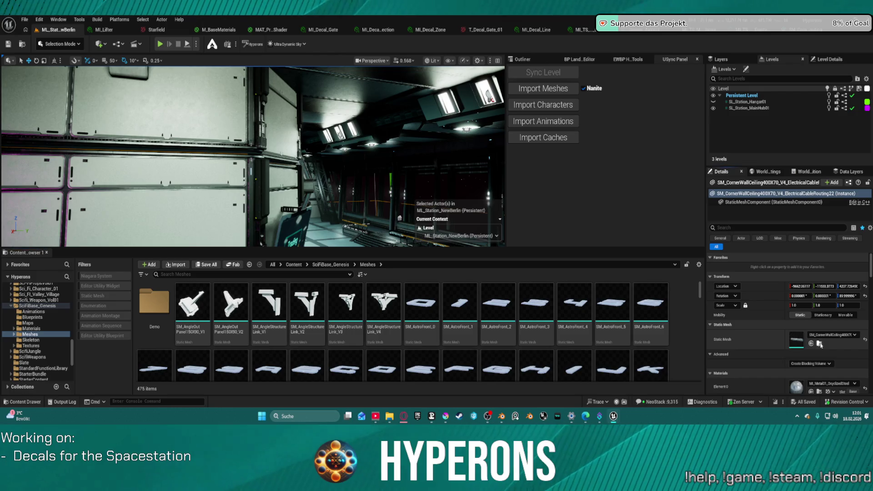
click(48, 252)
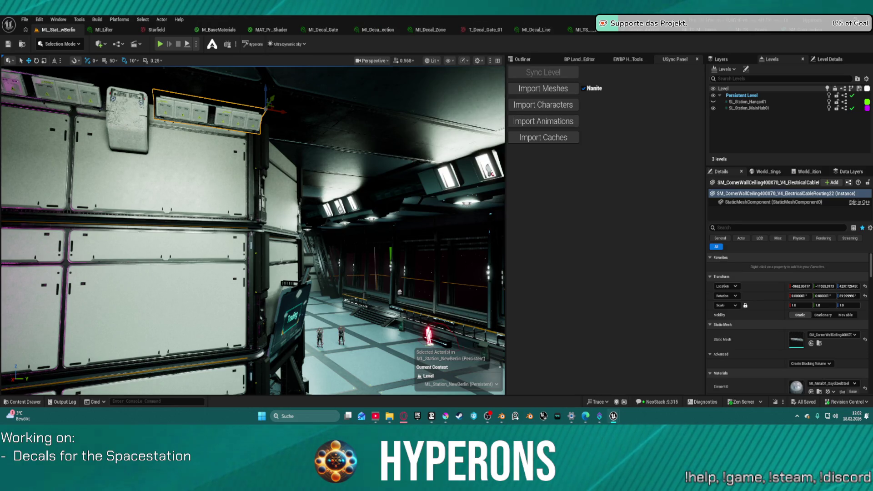
Fly into the reception room and drag SmartStorageUnit_Part2 down-left against the wall's base, then deselect.
key(w)
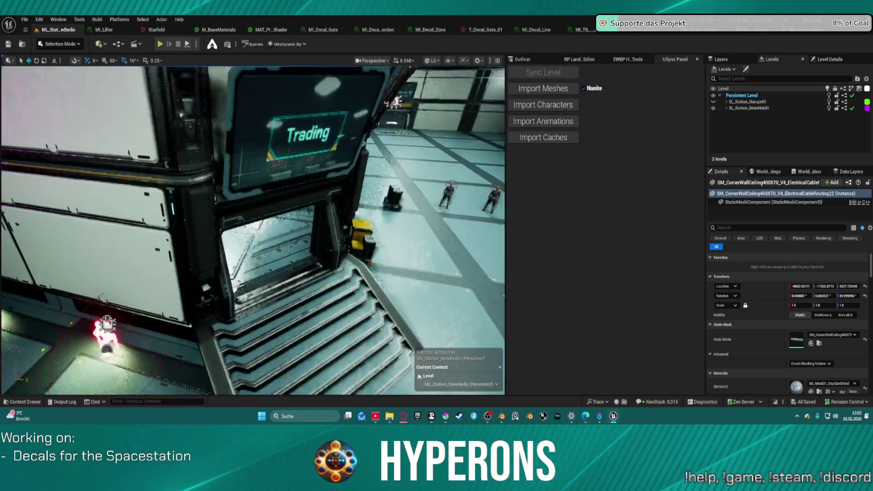
key(w)
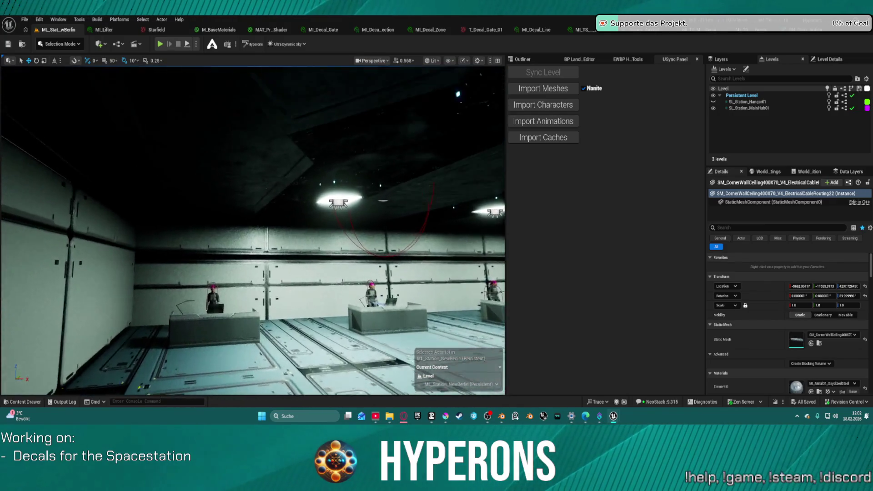
key(w)
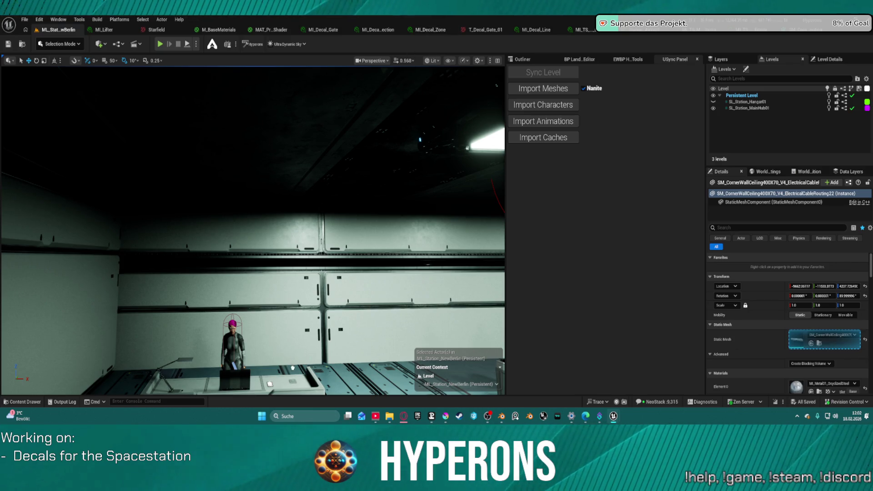
click(362, 352)
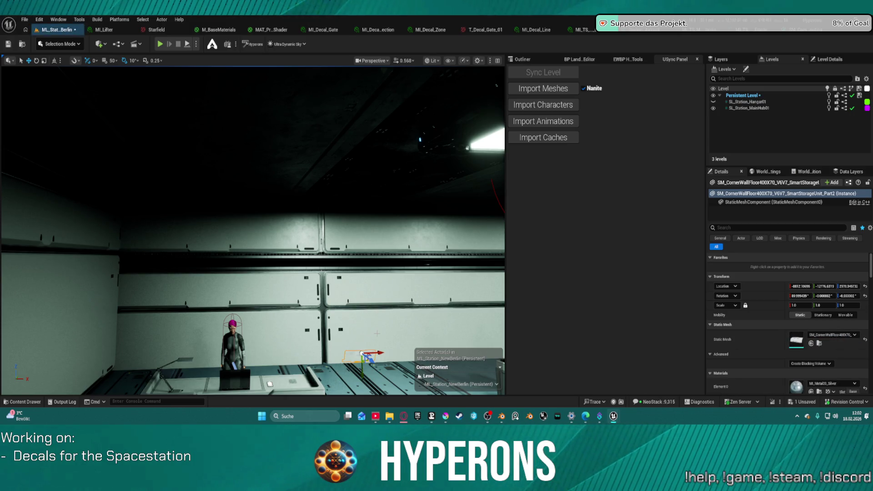
scroll(362, 353, up, 5)
scroll(370, 375, down, 5)
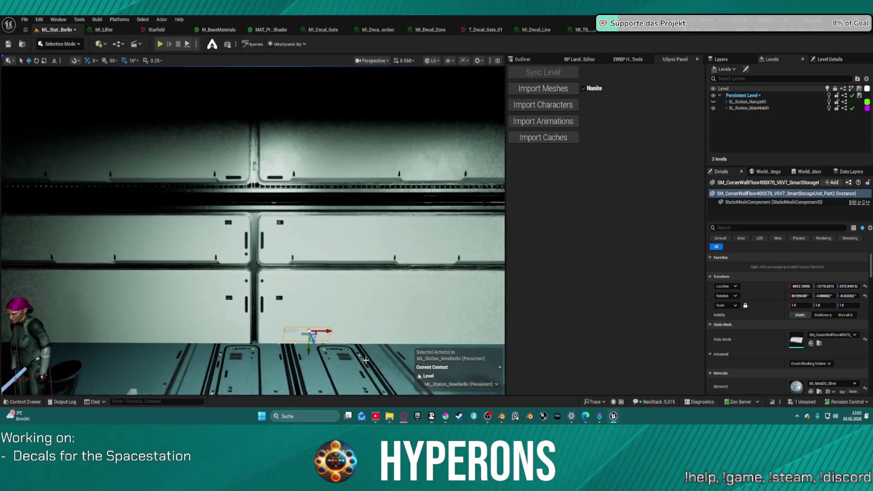
mouse_move(309, 331)
mouse_down()
mouse_move(297, 355)
mouse_move(297, 319)
mouse_up()
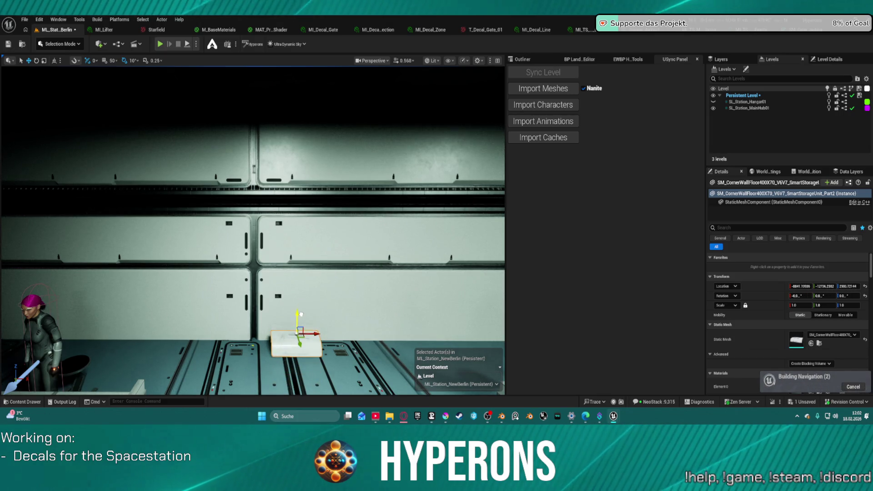
scroll(319, 319, up, 5)
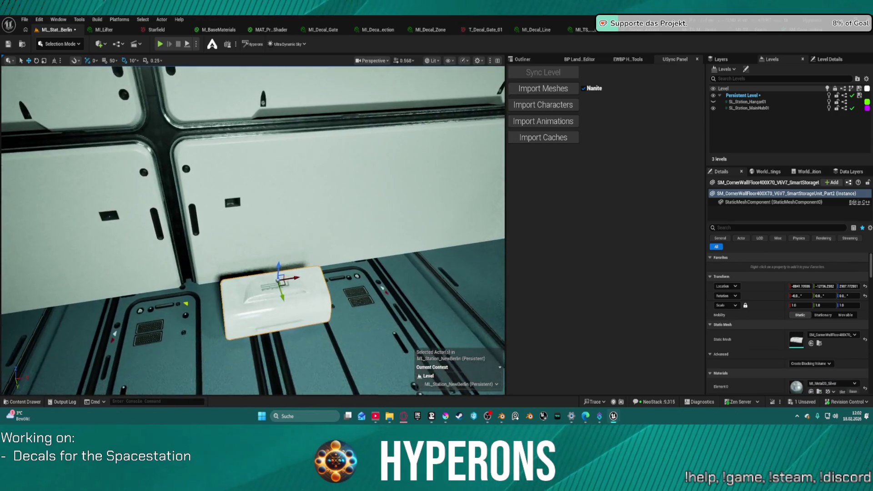
scroll(253, 230, down, 8)
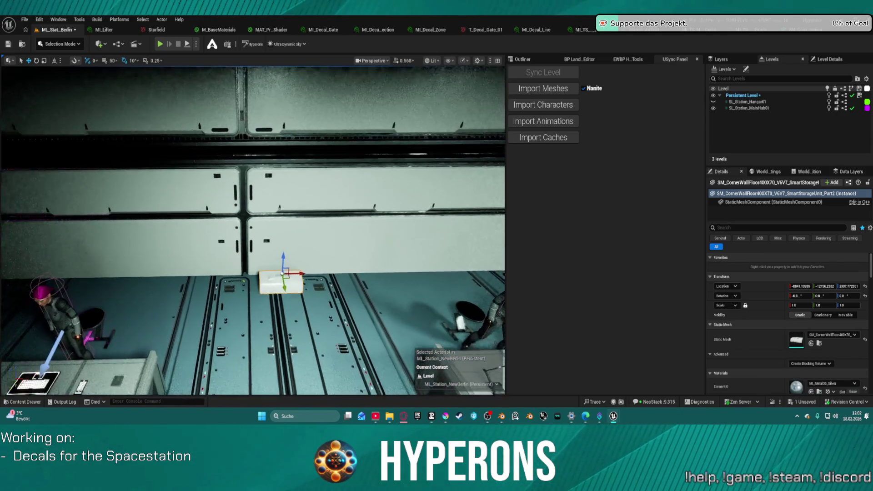
key(Escape)
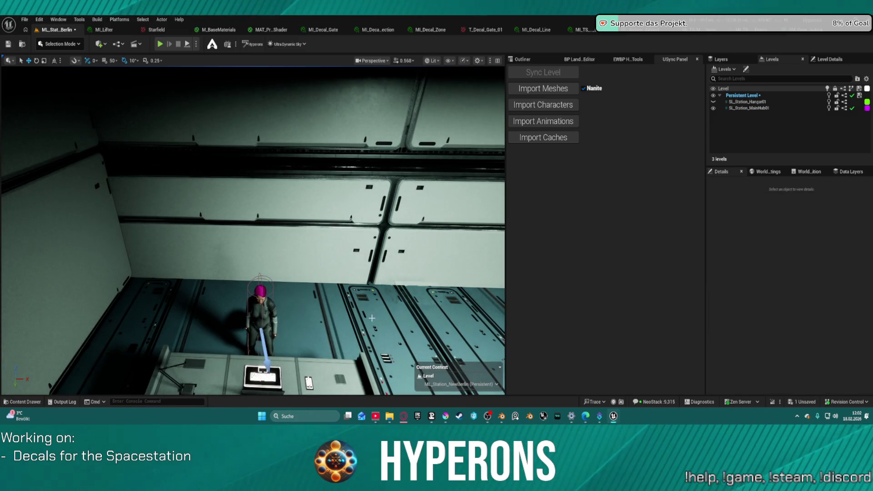